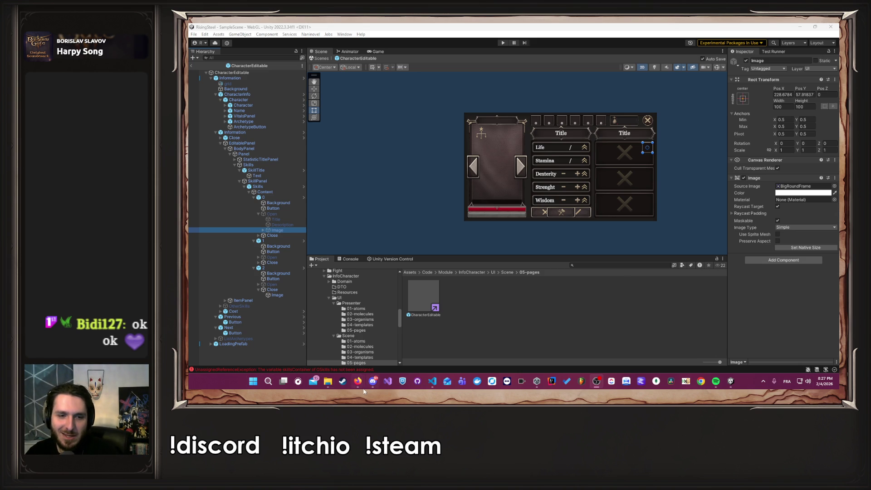
- Bring the Unity editor back into focus from the other open windows
mouse_move(372, 352)
key("super+d")
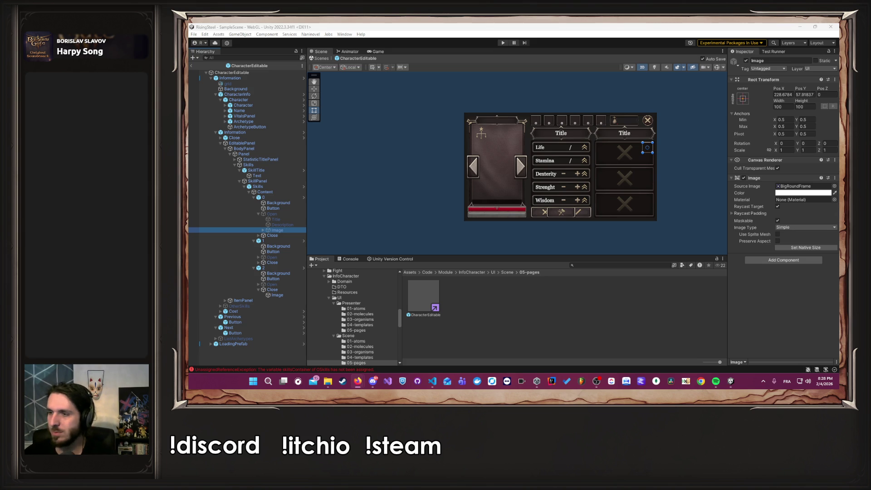
left_click(666, 245)
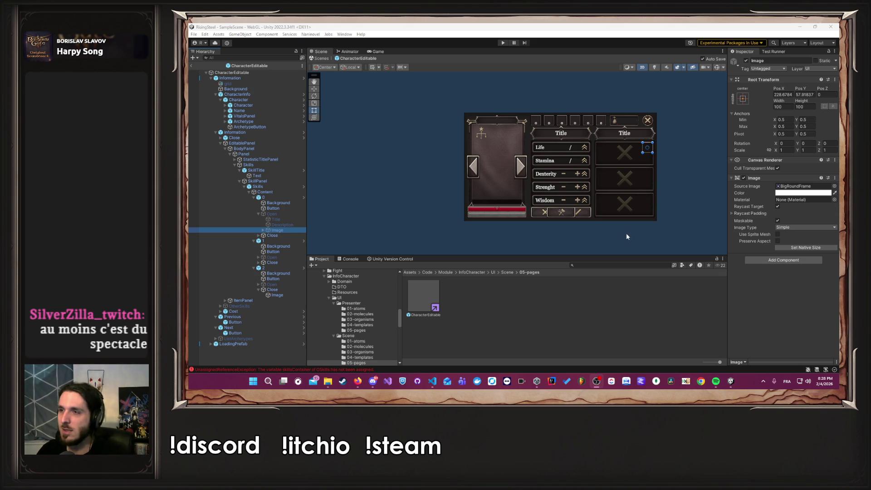
left_click(614, 245)
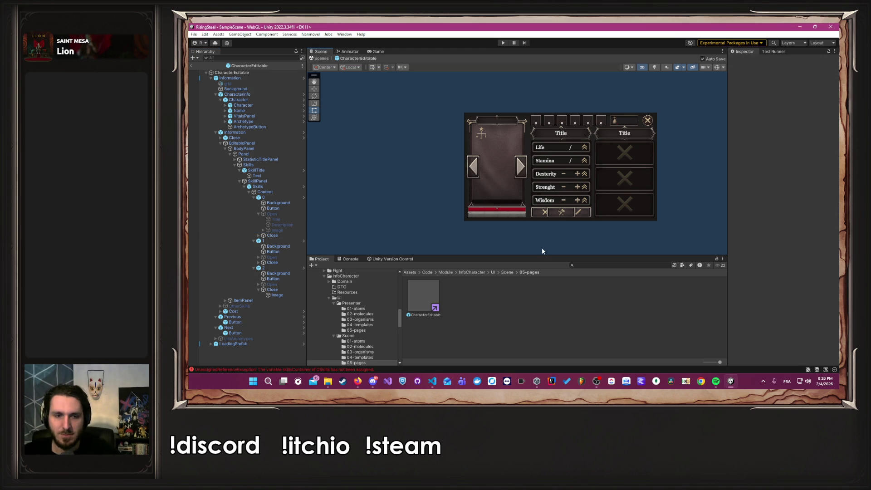
left_click(358, 381)
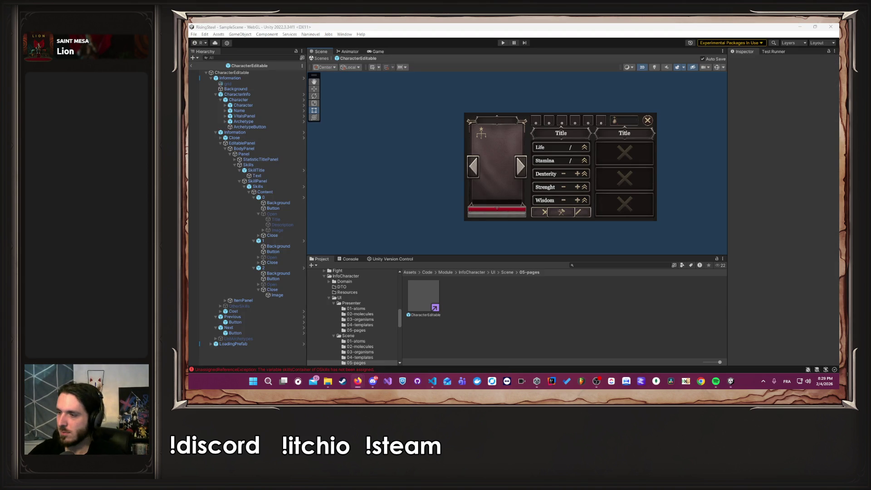
key("alt+Tab")
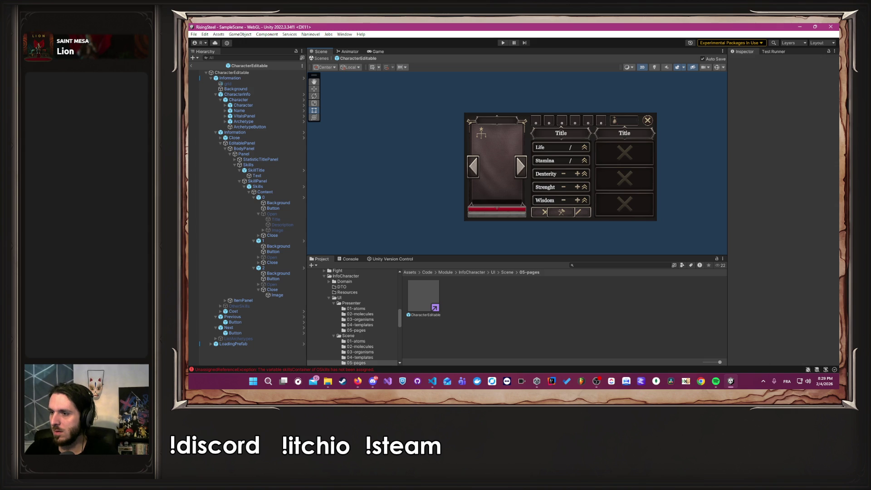
key("alt+Tab")
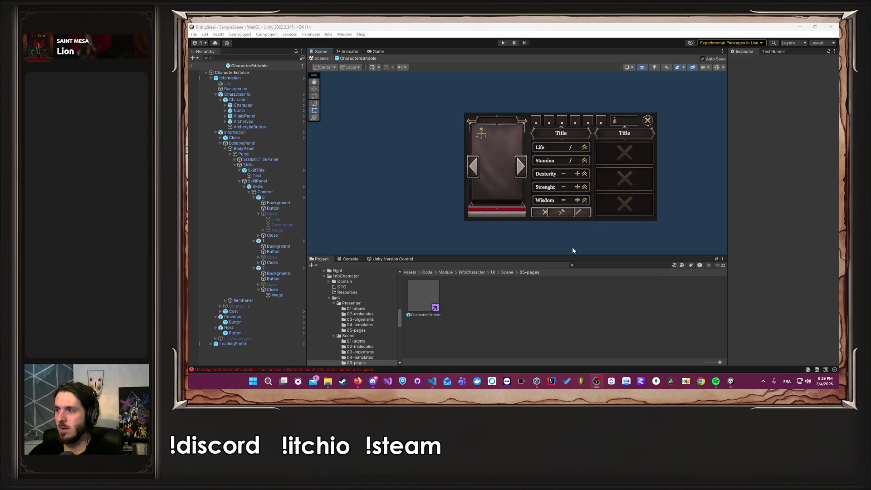
key("alt+Tab")
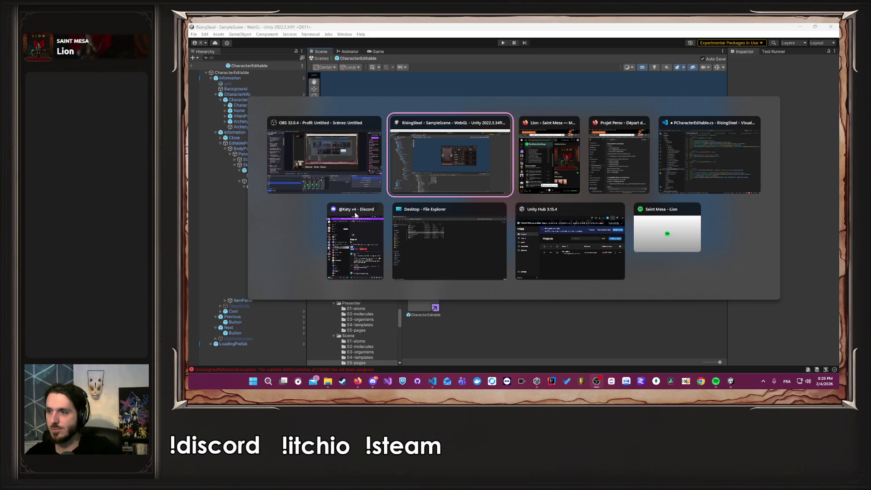
- Zoom and pan the Scene view onto the skill slots, then open the Skill prefab
scroll(654, 185, "up", 5)
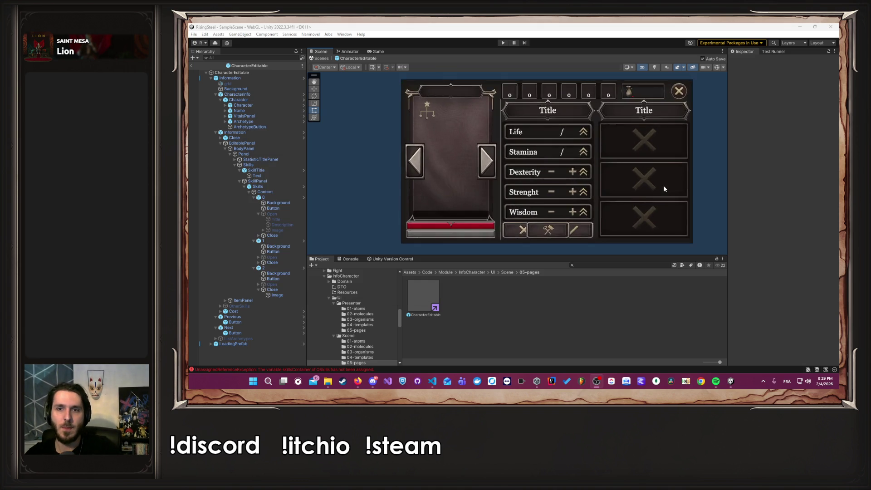
left_click_drag(664, 185, 496, 195)
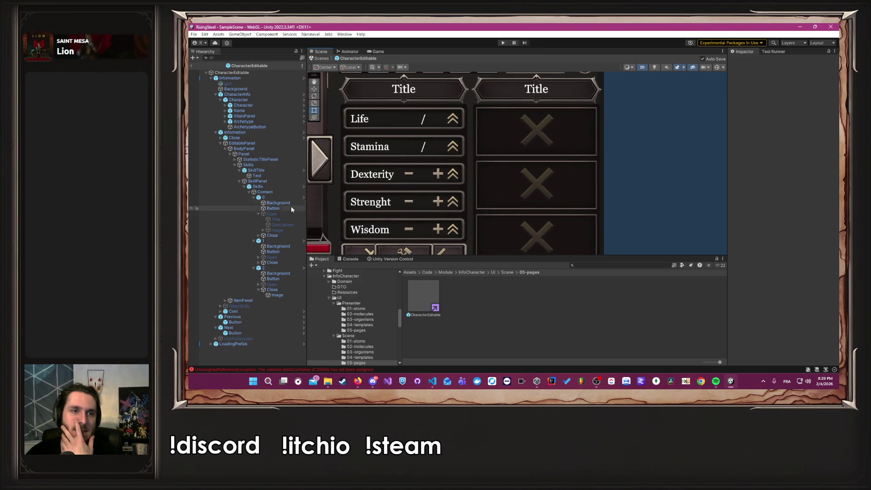
left_click(303, 198)
- Move Button below Close so it is the last child of the Skill prefab
left_click(598, 159)
left_click(249, 90)
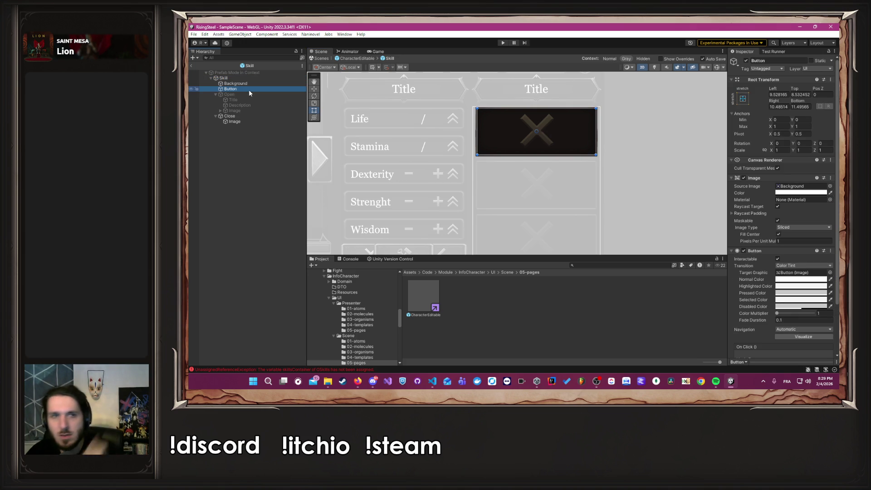
left_click(208, 94)
left_click(215, 94)
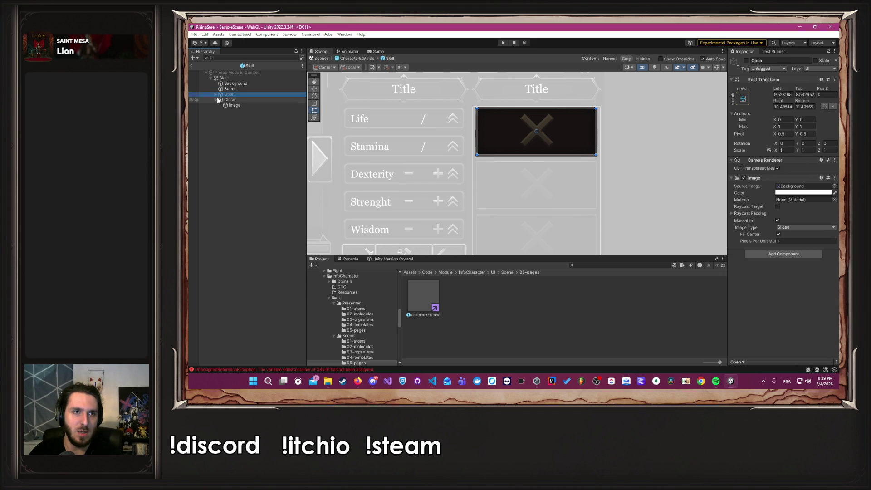
left_click_drag(229, 89, 238, 101)
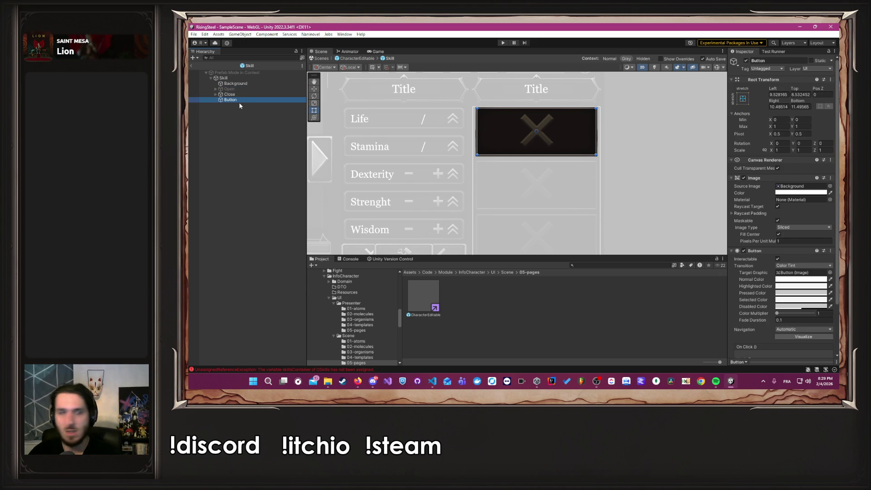
- Assign Button to the Skill script's Button field and return to CharacterEditable's skill slot 1
left_click(240, 78)
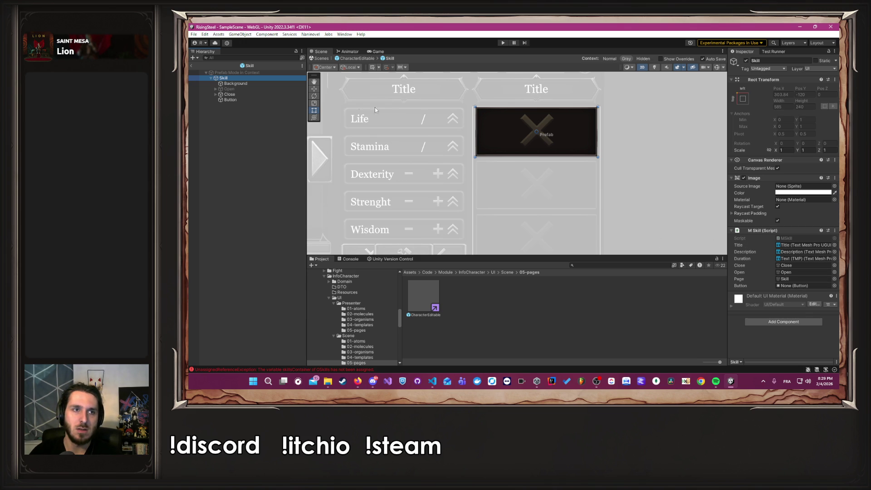
left_click(254, 94)
left_click(256, 89)
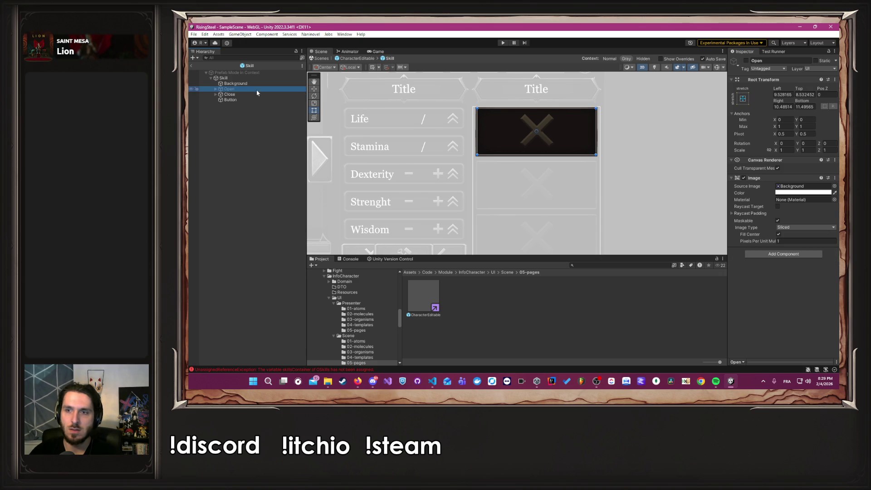
left_click(260, 78)
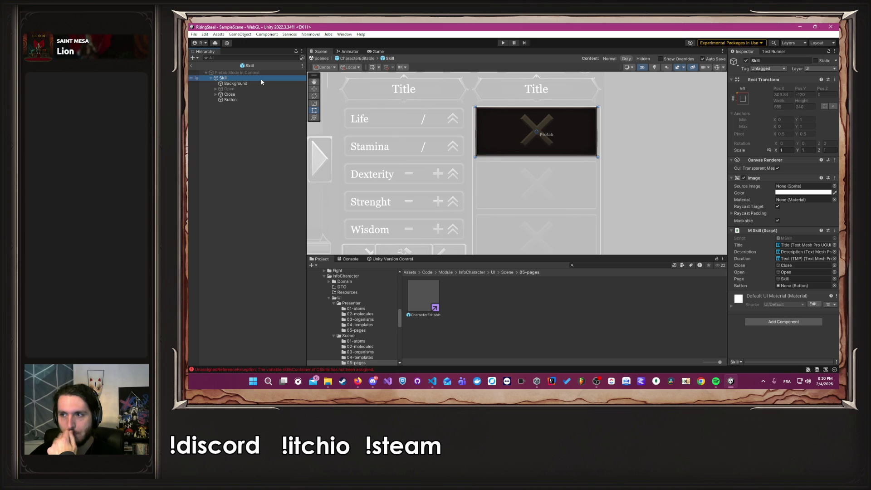
mouse_move(230, 100)
left_mouse_down()
mouse_move(499, 195)
mouse_move(801, 286)
left_mouse_up()
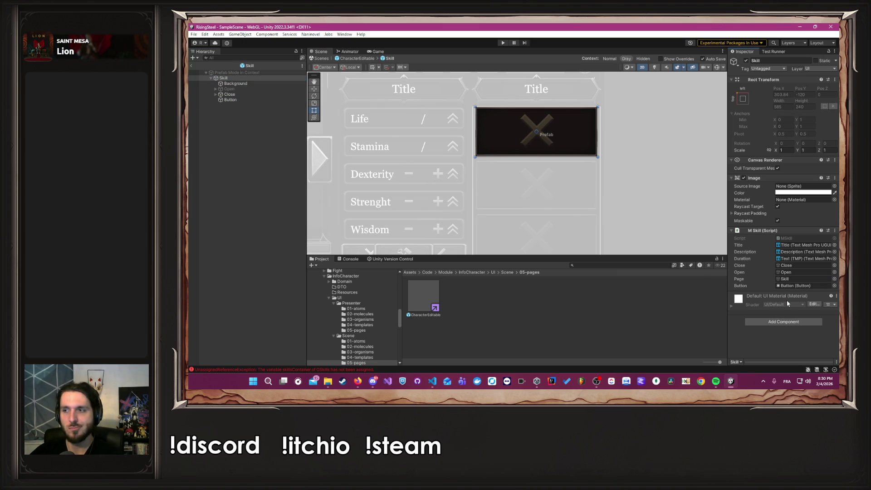
left_click(355, 59)
left_click(267, 241)
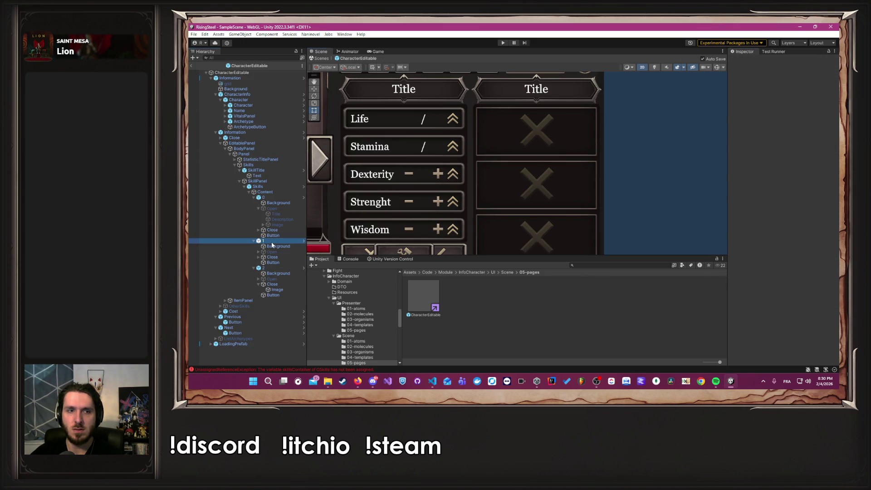
- Ping skill slot 1's Button reference in the Inspector, then enter Play mode
left_click(793, 304)
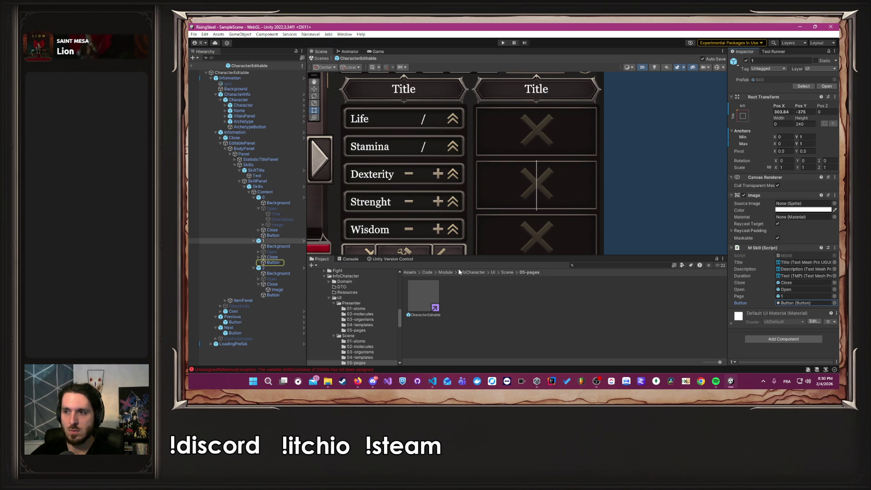
left_click(502, 43)
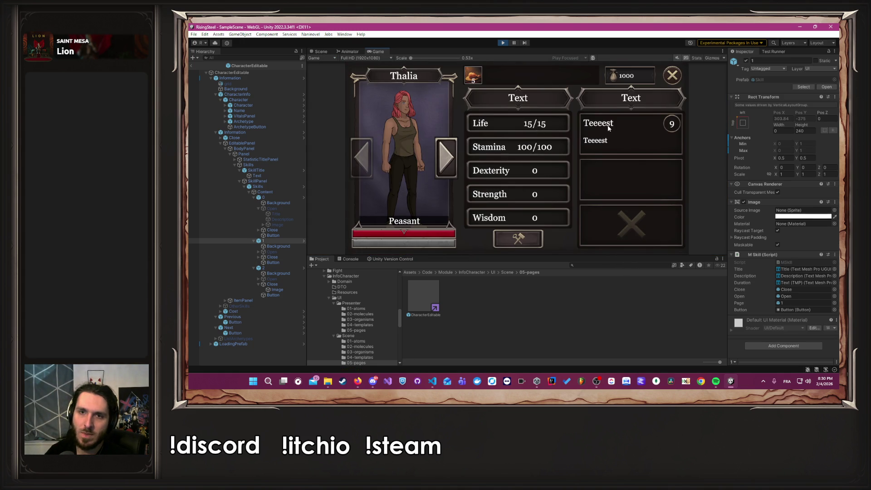
- Click the third, second and first skill slots in-game while watching the Console logs and errors
left_click(404, 371)
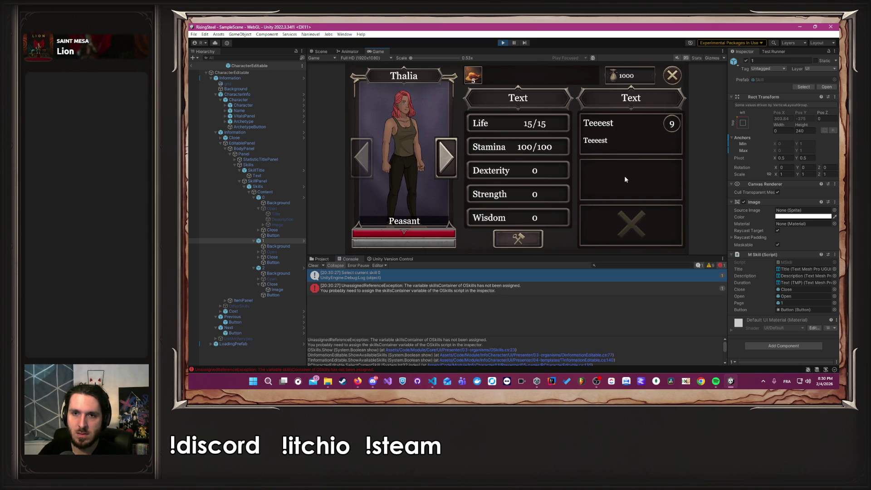
left_click(633, 223)
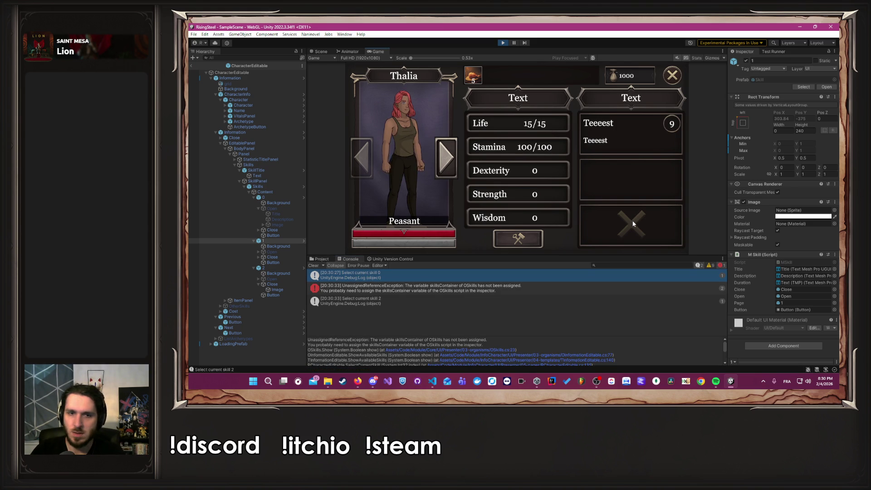
left_click(630, 191)
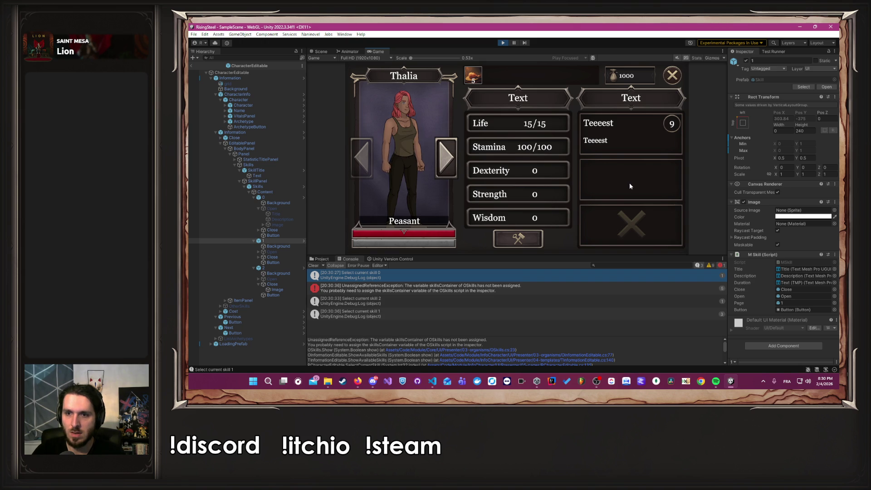
left_click(630, 186)
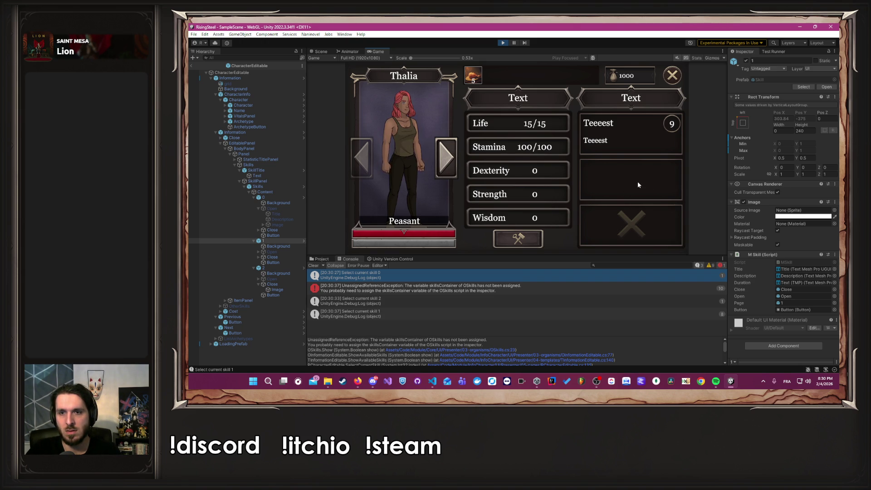
left_click(635, 178)
left_click(633, 132)
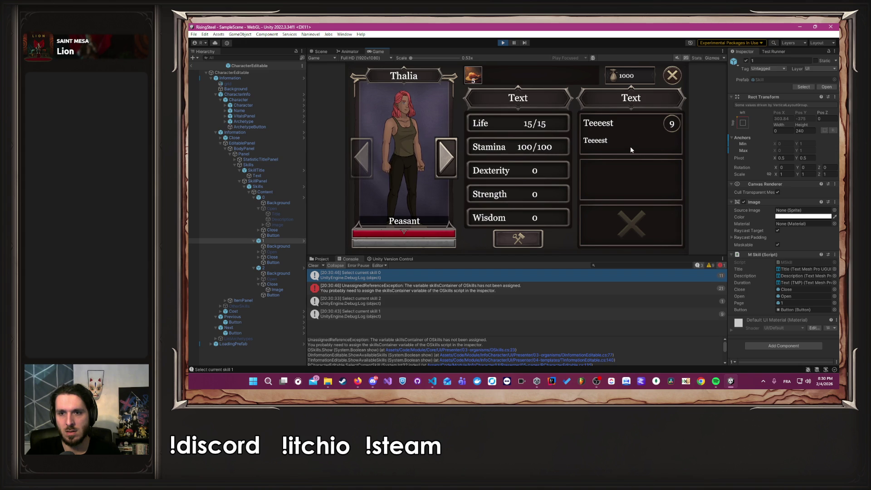
double_click(673, 155)
triple_click(631, 226)
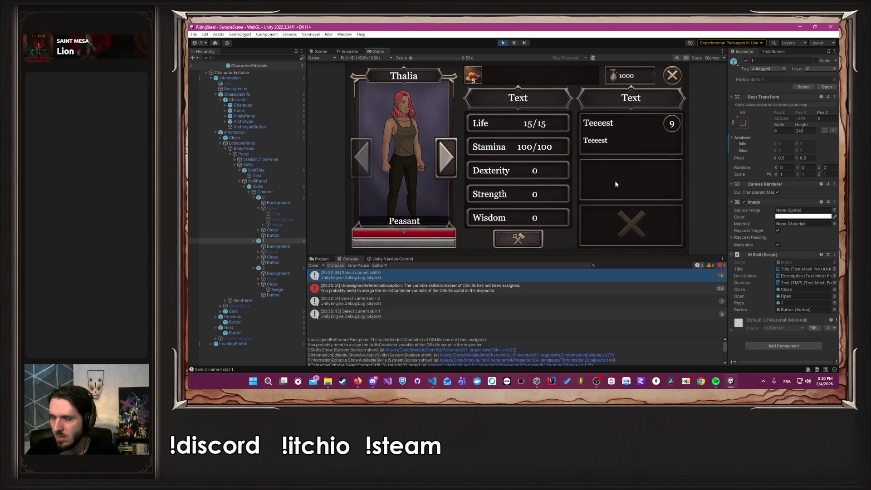
left_click(648, 182)
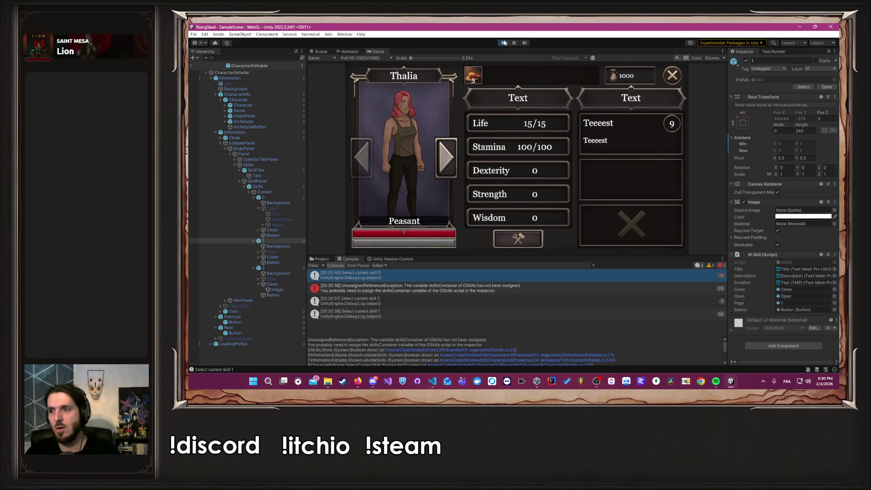
key("alt+Tab")
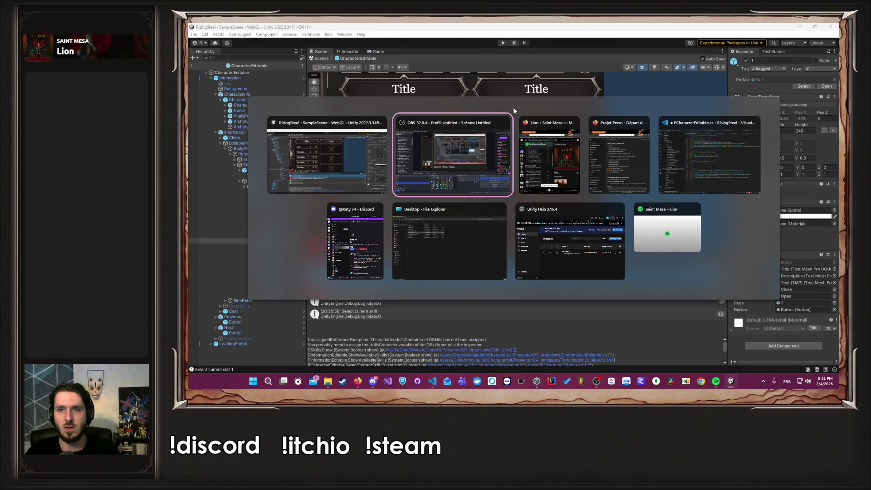
- Select skill slots 2 and 0 in CharacterEditable, then clear the Console
key("Escape")
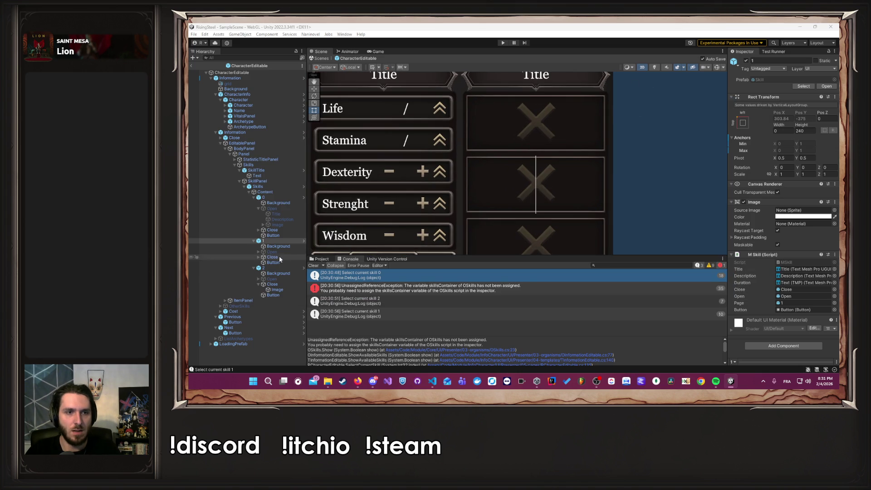
left_click(283, 269)
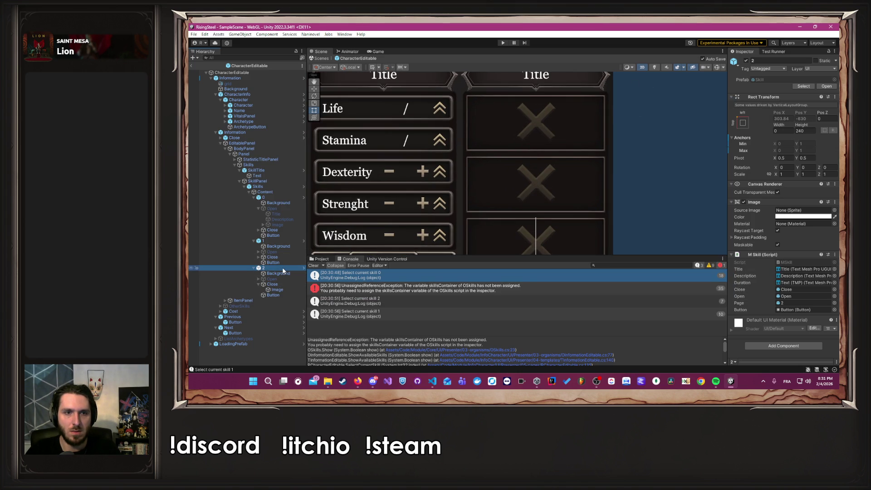
left_click(274, 196)
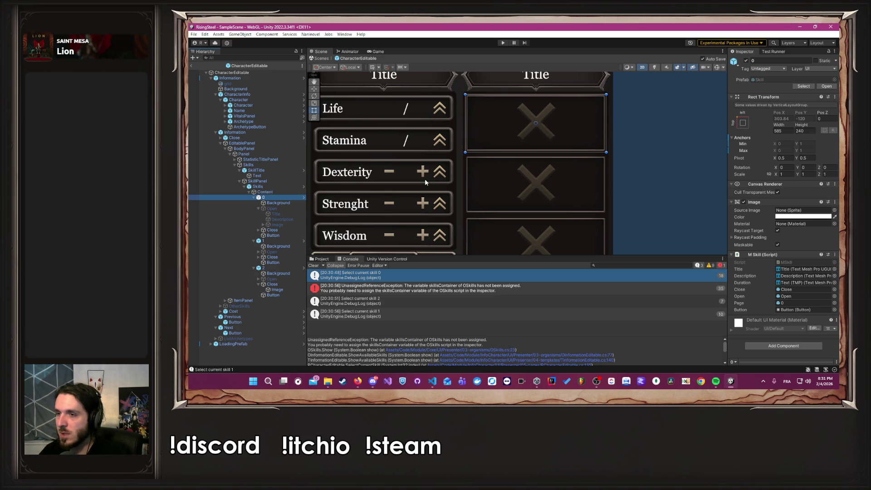
left_click(313, 265)
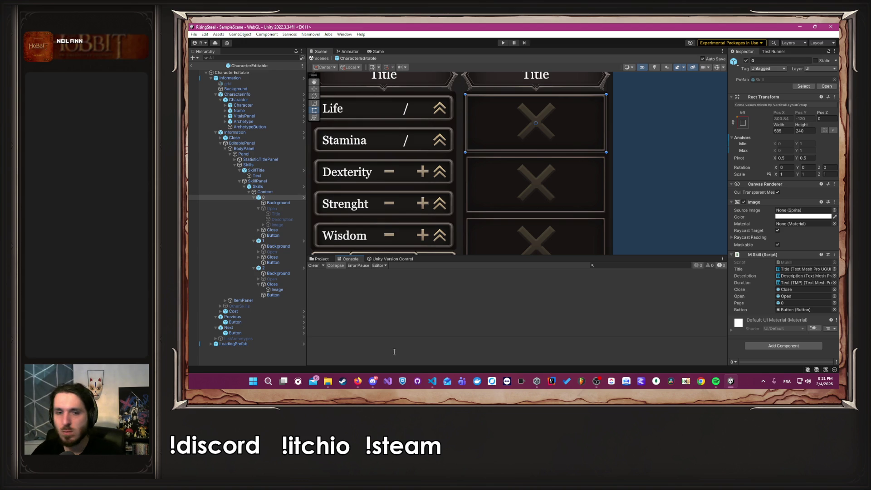
- Glance at the browser windows, then return to Unity, deselect everything and zoom out the Scene
left_click(357, 382)
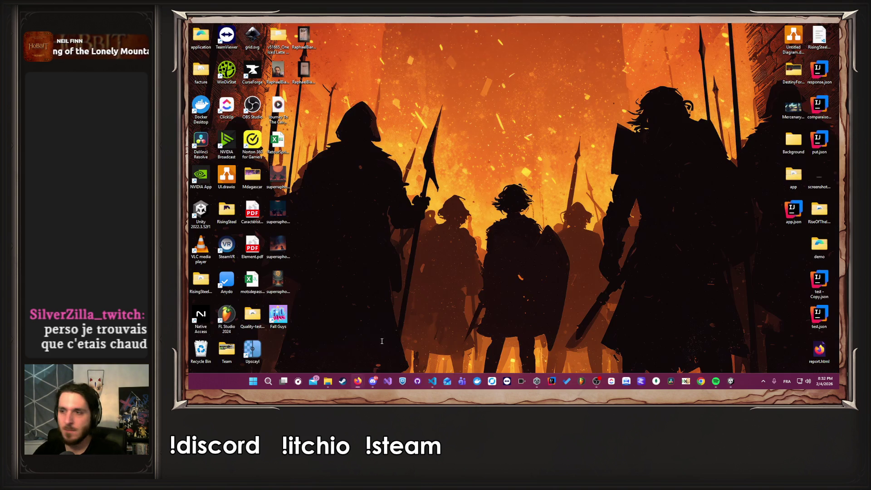
left_click(386, 350)
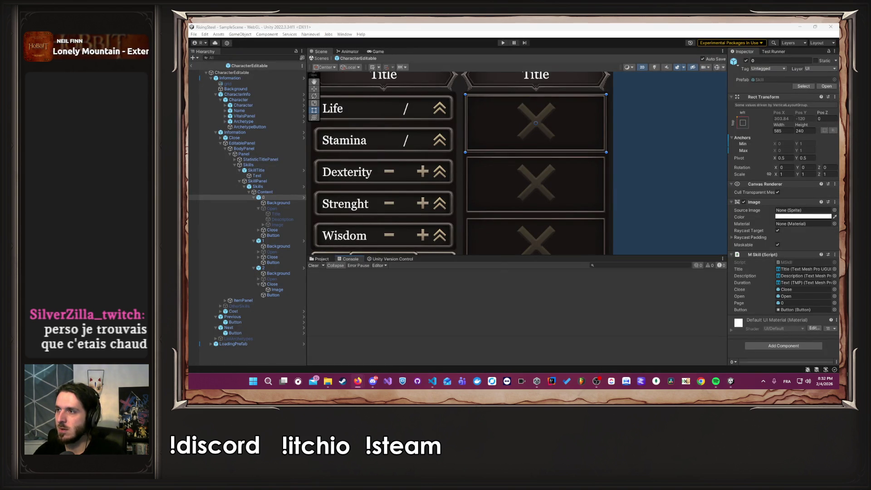
left_click(657, 142)
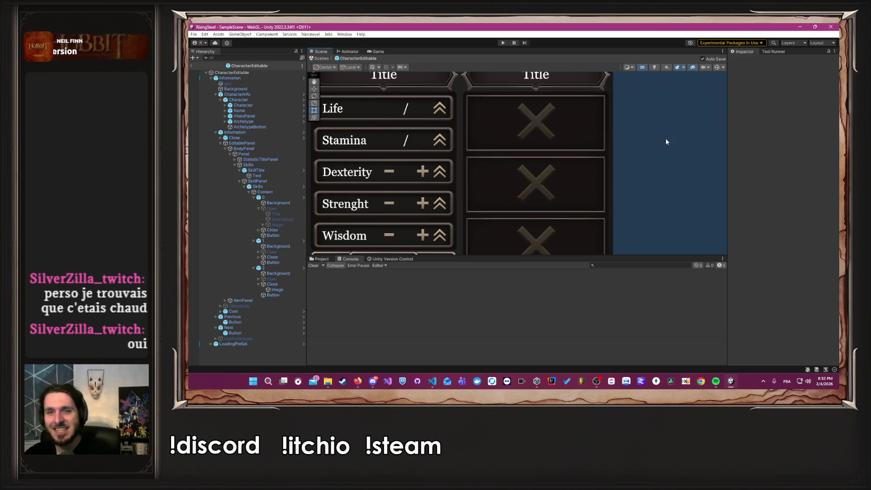
scroll(666, 138, "down", 5)
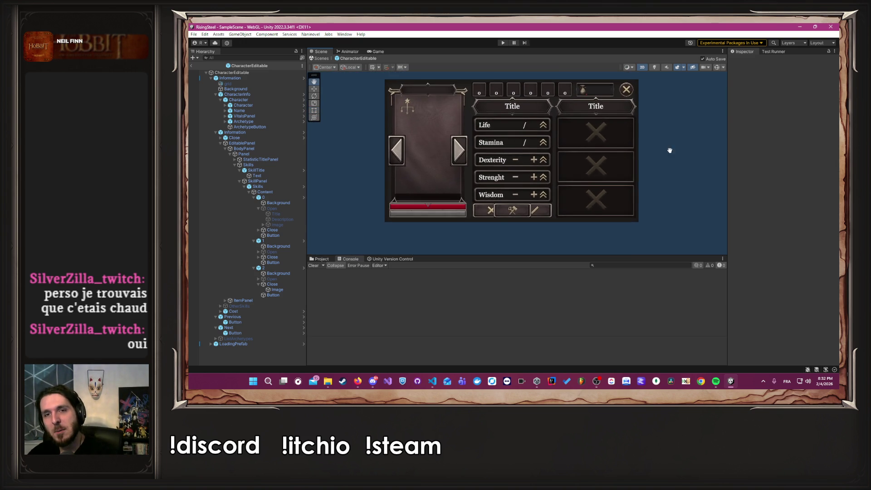
left_click_drag(663, 157, 701, 168)
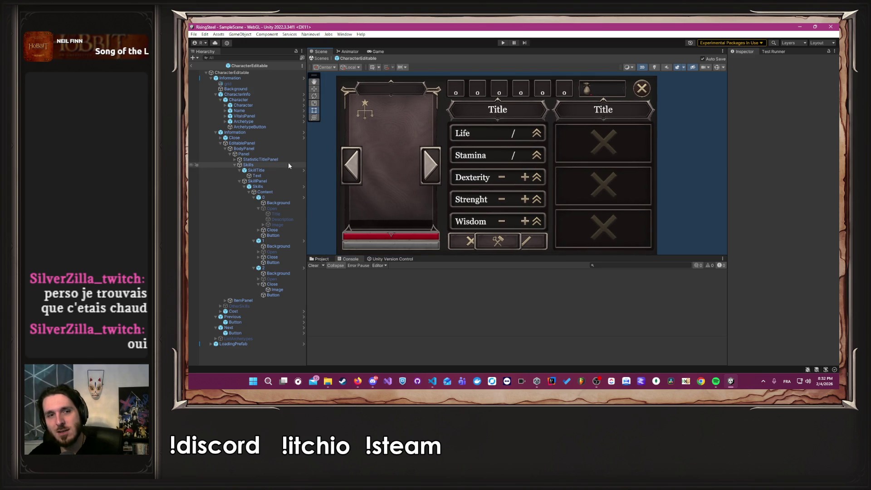
mouse_move(312, 163)
left_mouse_down()
mouse_move(354, 163)
mouse_move(342, 161)
left_mouse_up()
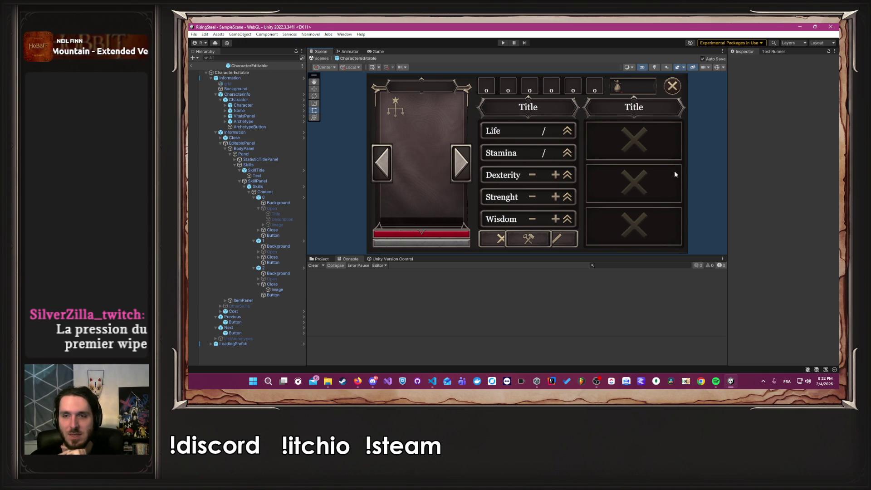
- Inspect the third slot's Close and Background, open the Skill prefab, and enter Play mode
left_click(287, 286)
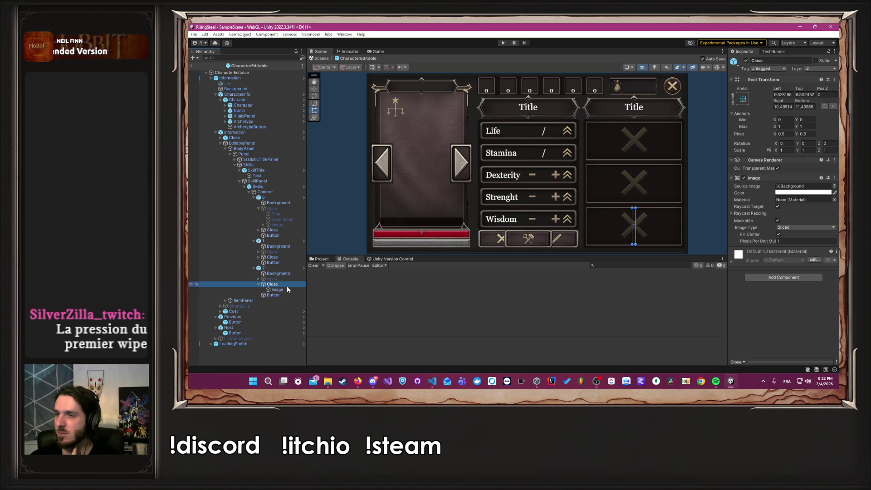
left_click(282, 274)
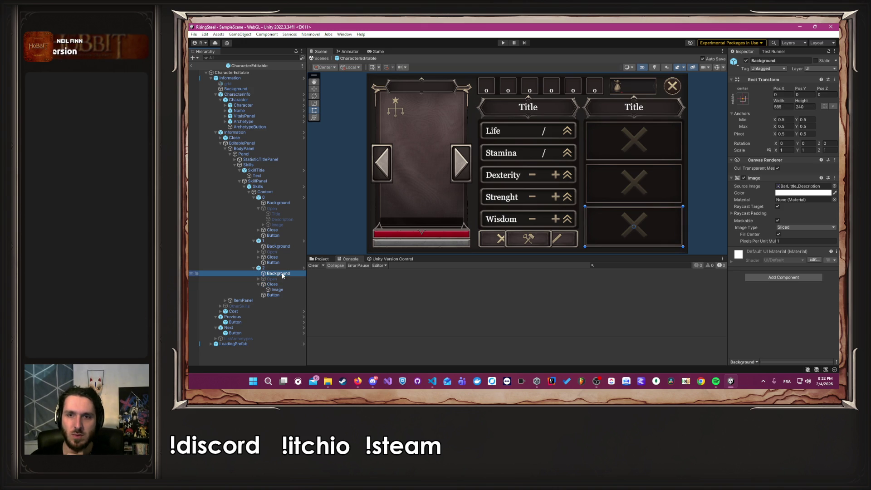
double_click(273, 294)
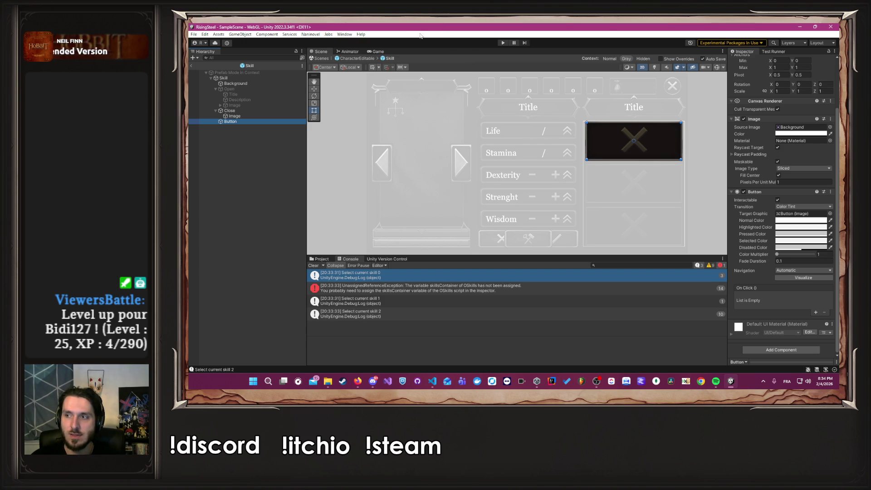
left_click(501, 43)
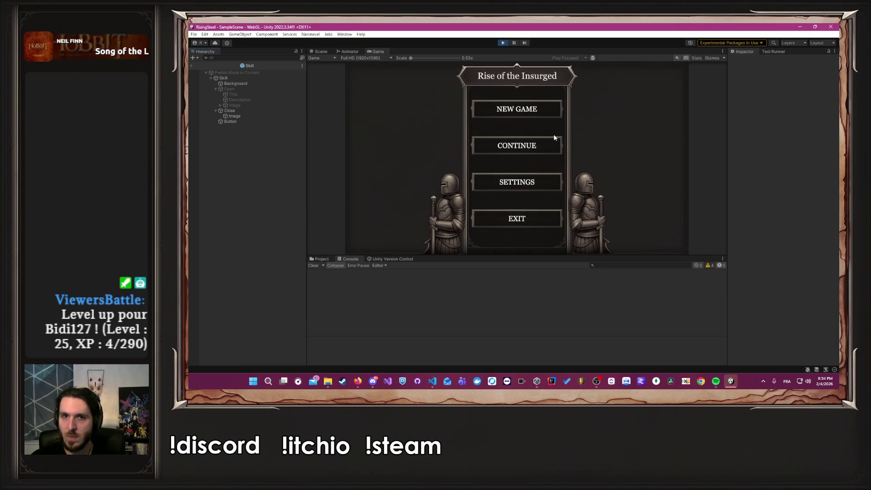
- Start a New Game and try the bottom and middle skill slots on the character sheet
left_click(507, 118)
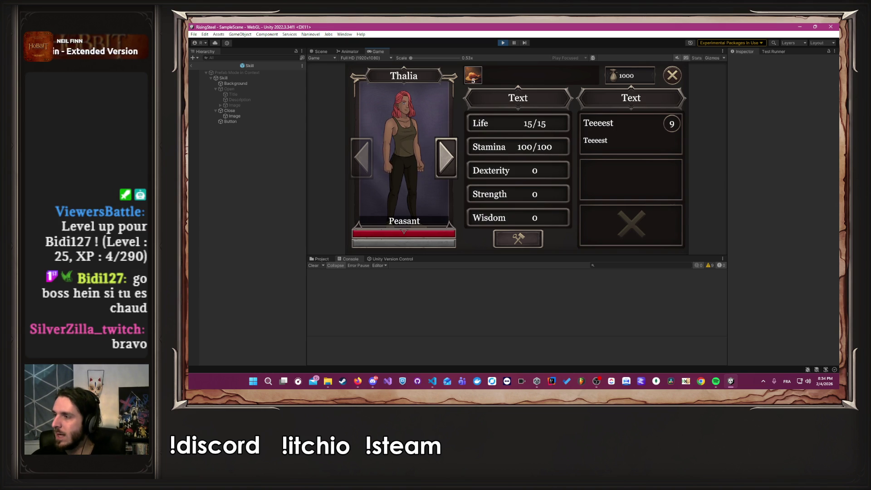
key("alt+Tab")
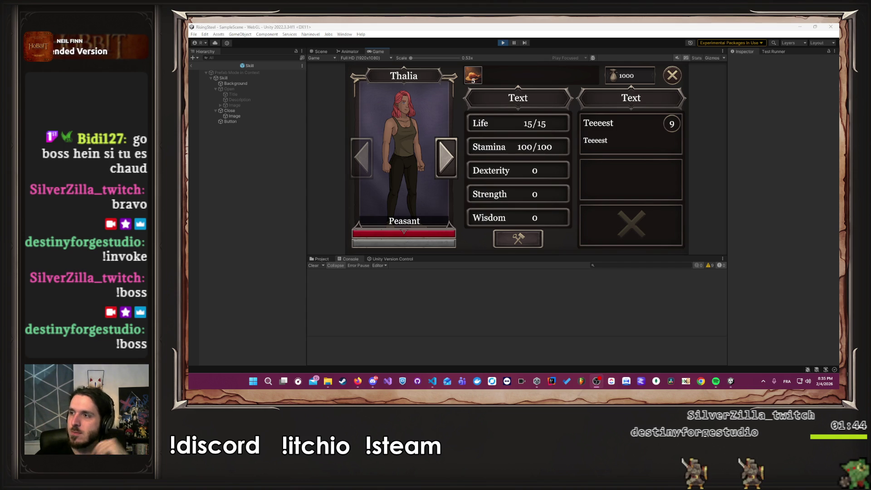
left_click(634, 227)
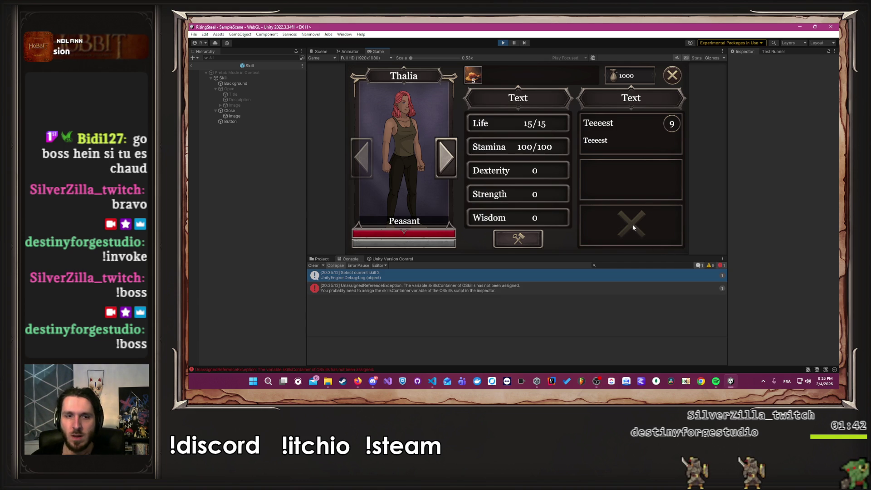
left_click(631, 186)
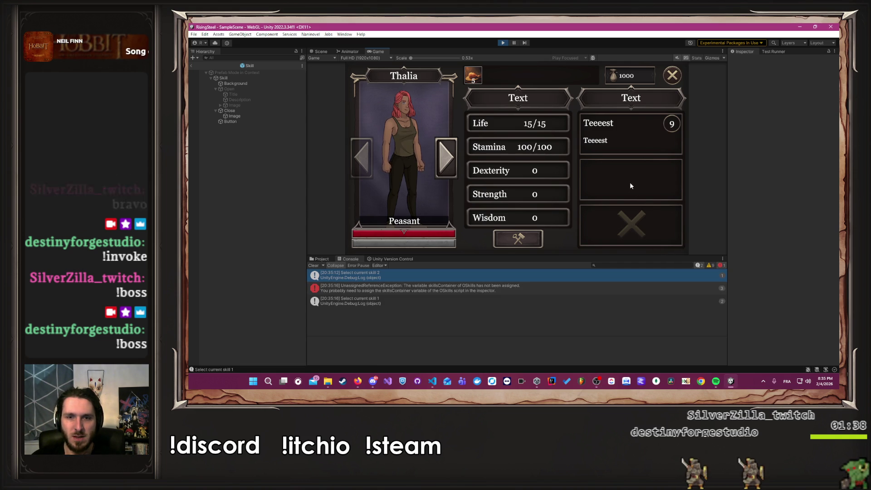
left_click(631, 186)
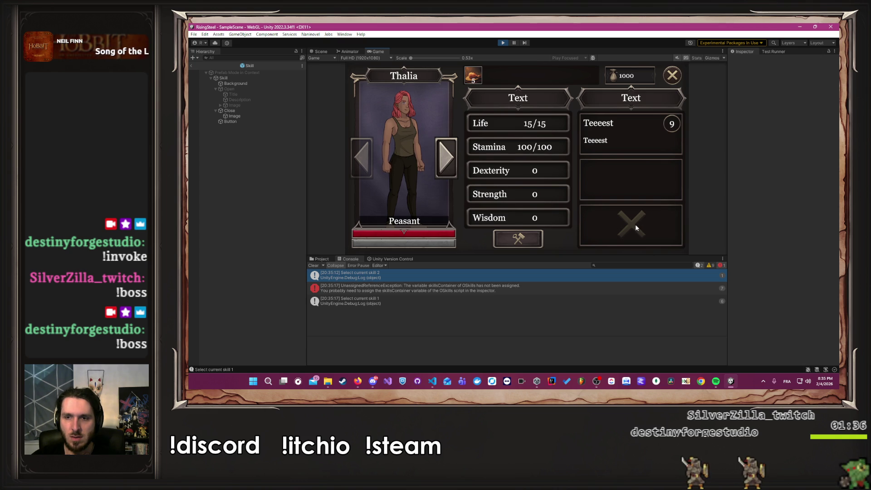
- Click the bottom and first (Teeeest) skill slots repeatedly, then stop Play mode
double_click(635, 228)
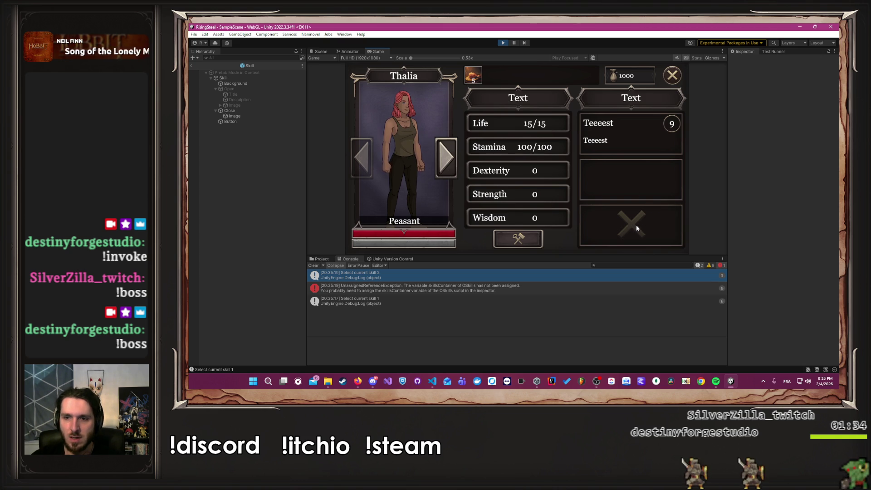
double_click(644, 228)
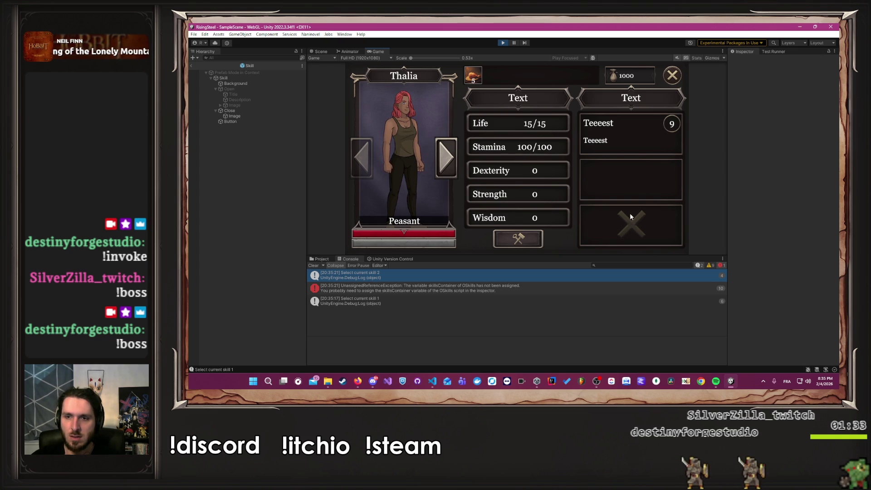
double_click(638, 140)
triple_click(637, 140)
double_click(620, 141)
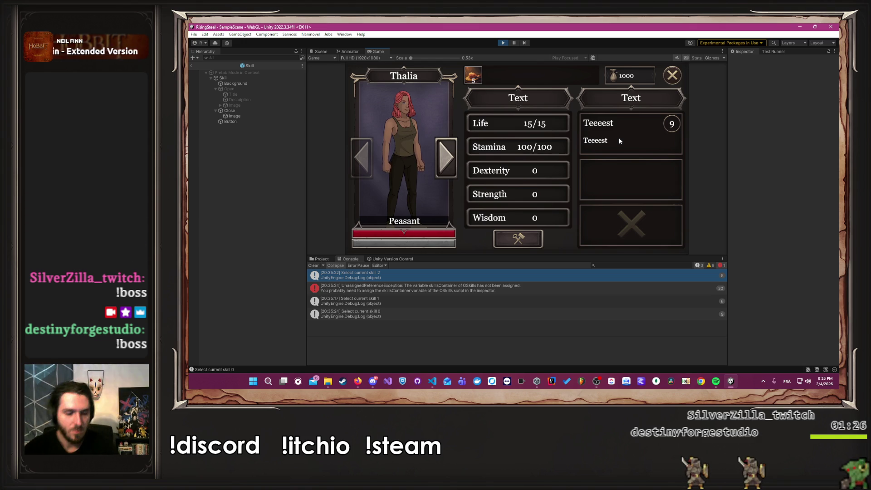
left_click(503, 42)
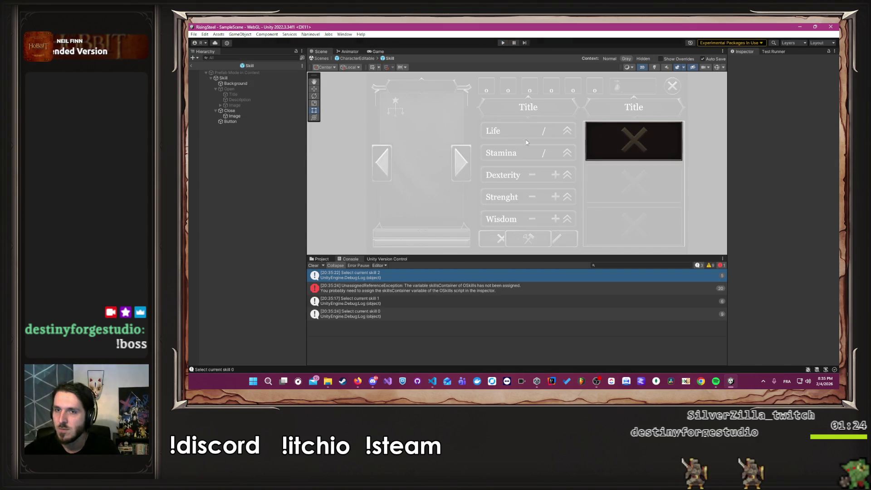
- Return to the editor and delete the Skill prefab's separate Button child
key("alt+Tab")
key("alt+Tab")
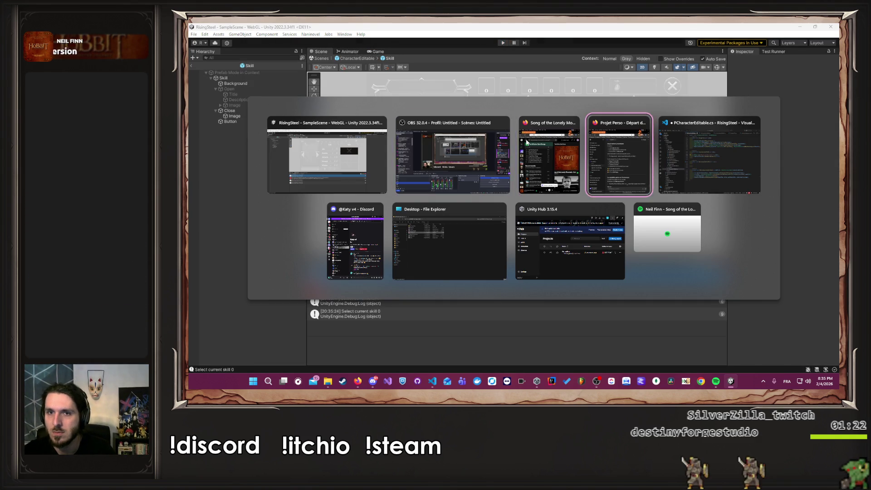
left_click(527, 141)
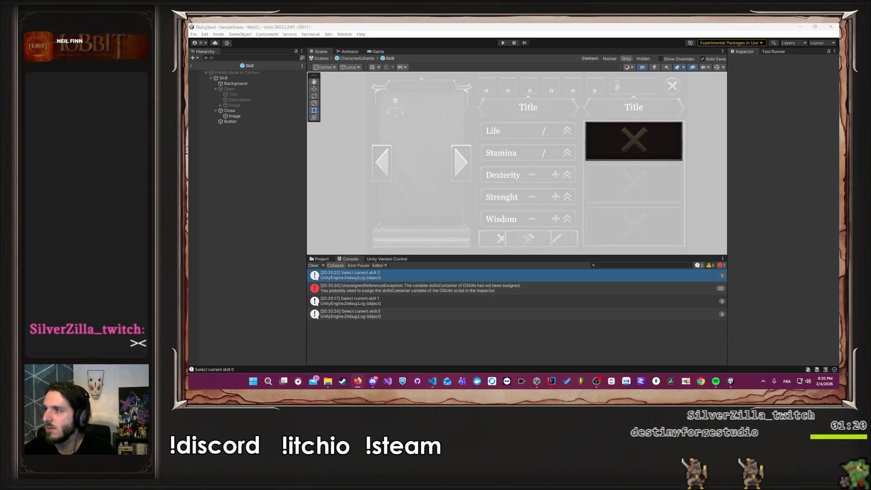
left_click(740, 219)
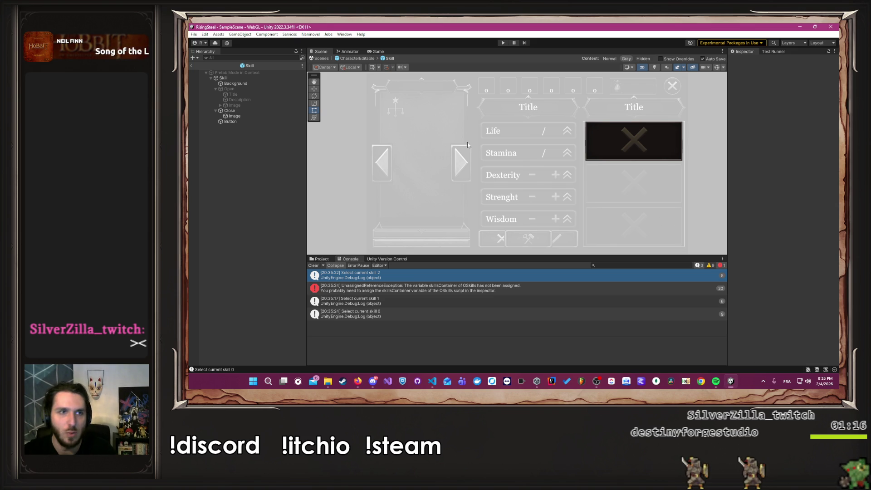
left_click(235, 120)
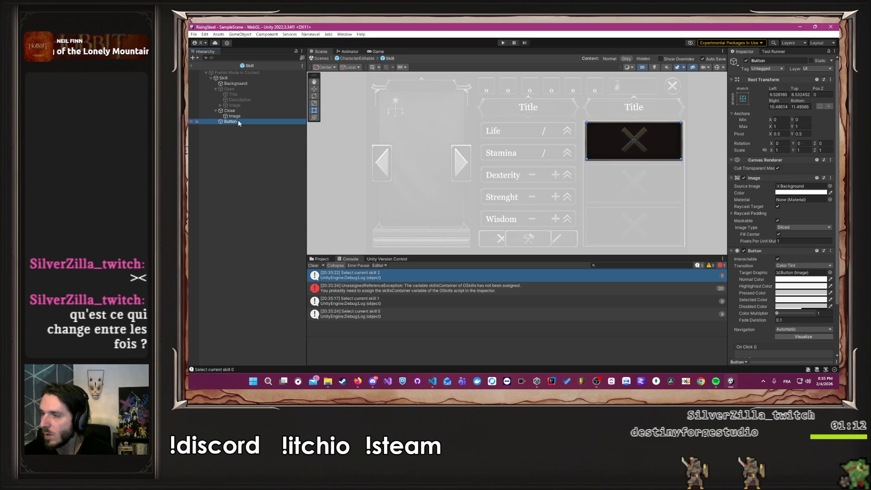
key("Delete")
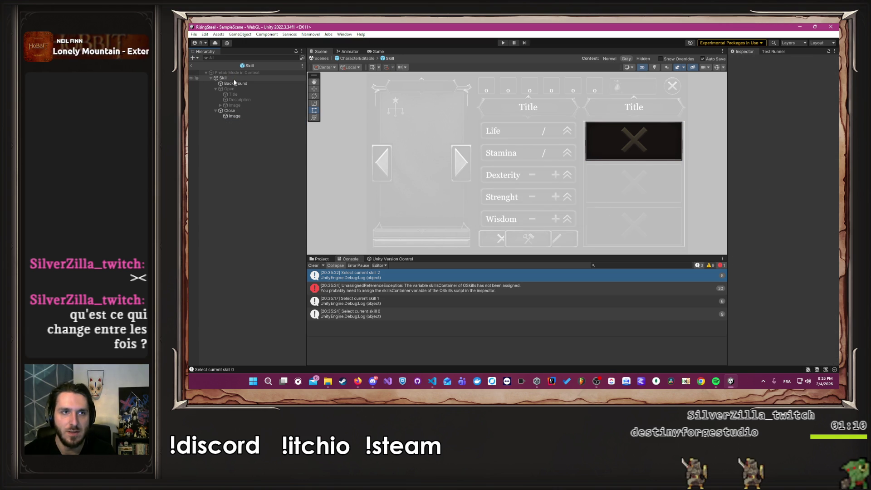
- Add a Button component to the Skill root and go back to CharacterEditable
left_click(223, 78)
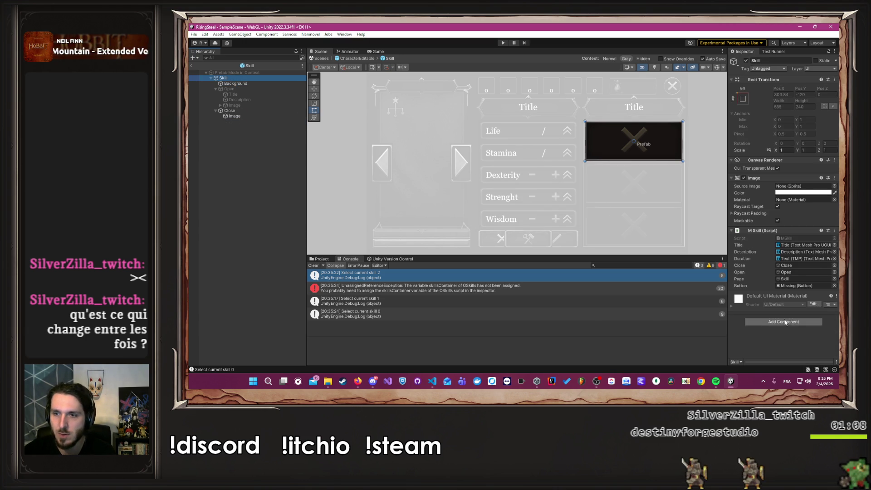
left_click(785, 320)
type("CurBut")
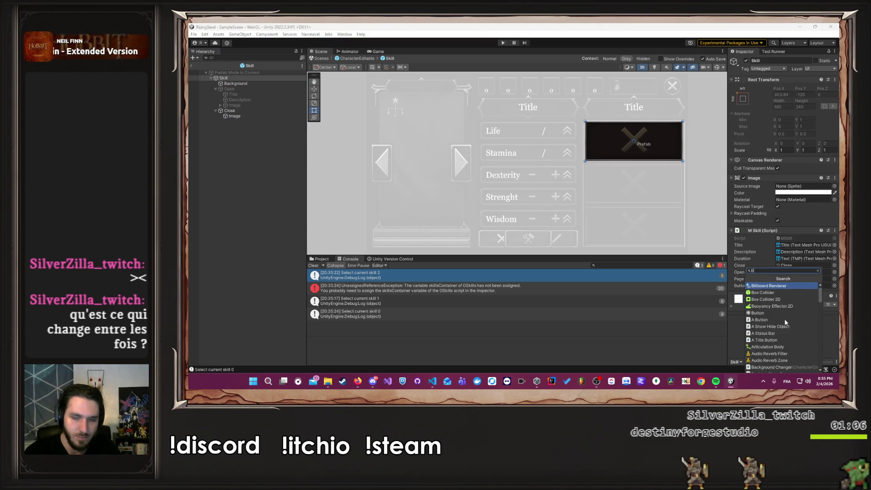
key("Return")
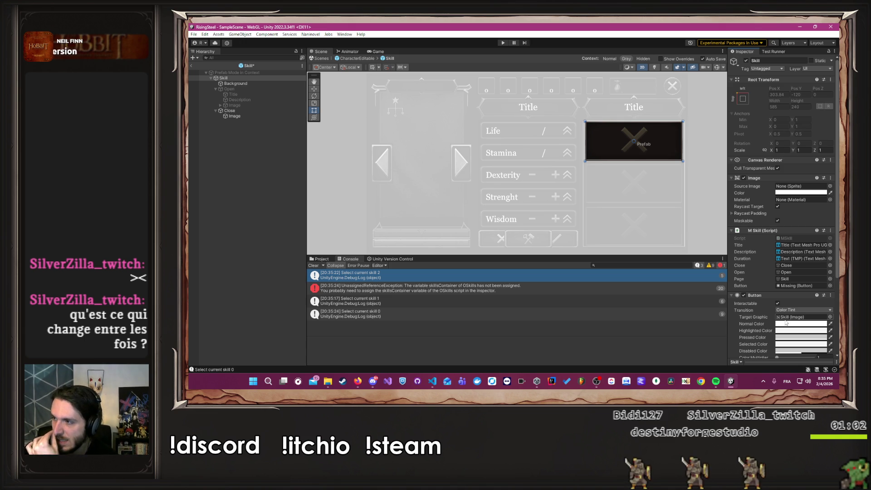
left_click(350, 59)
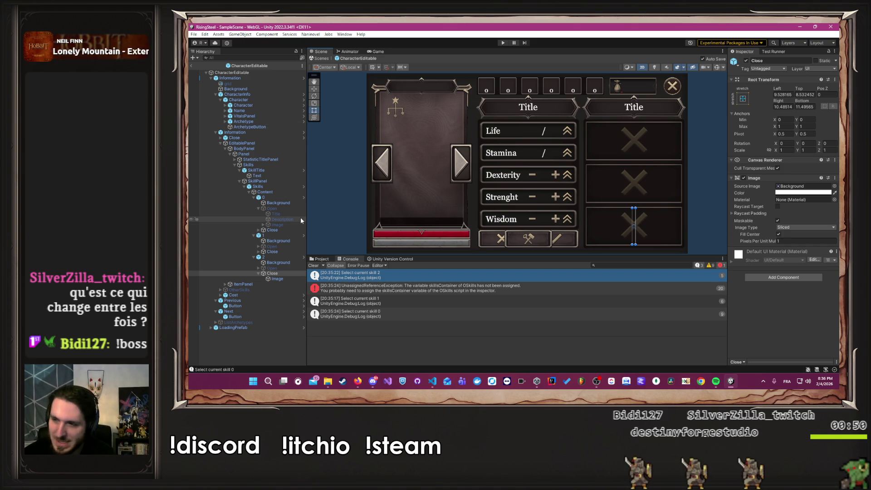
- Clear the Console, collapse slot 2's Close object, and inspect the Skills list object
left_click(314, 265)
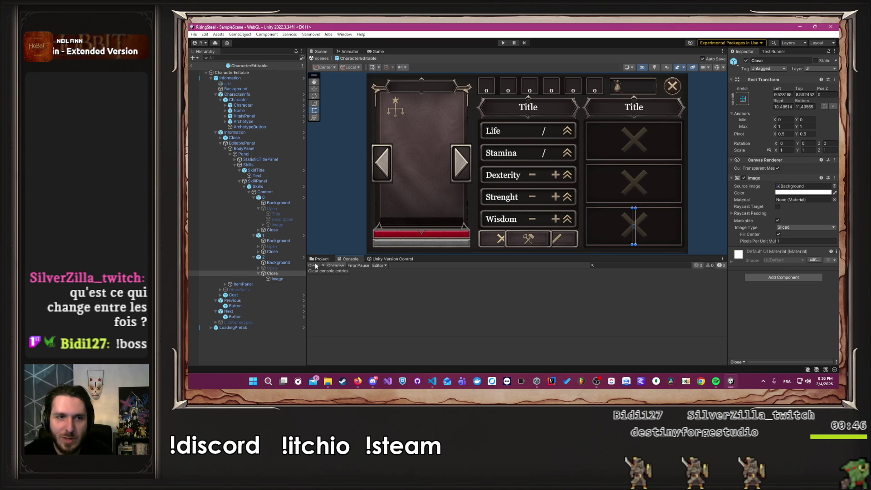
left_click(258, 273)
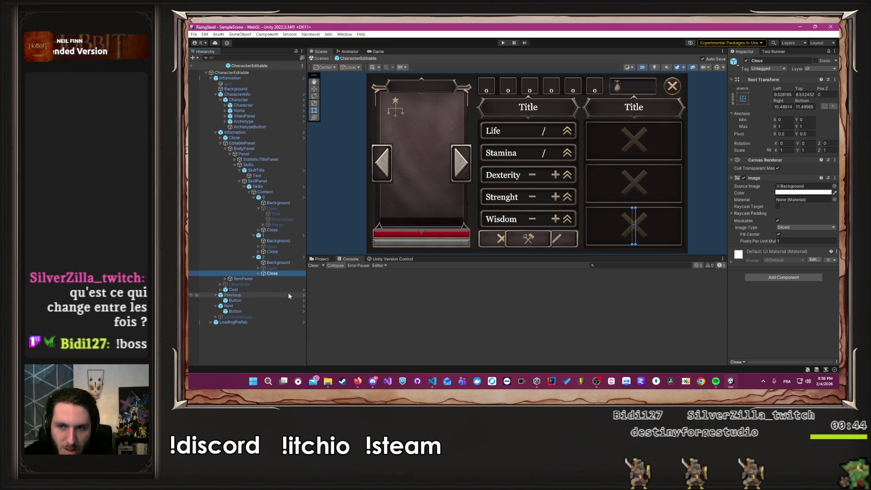
left_click(263, 186)
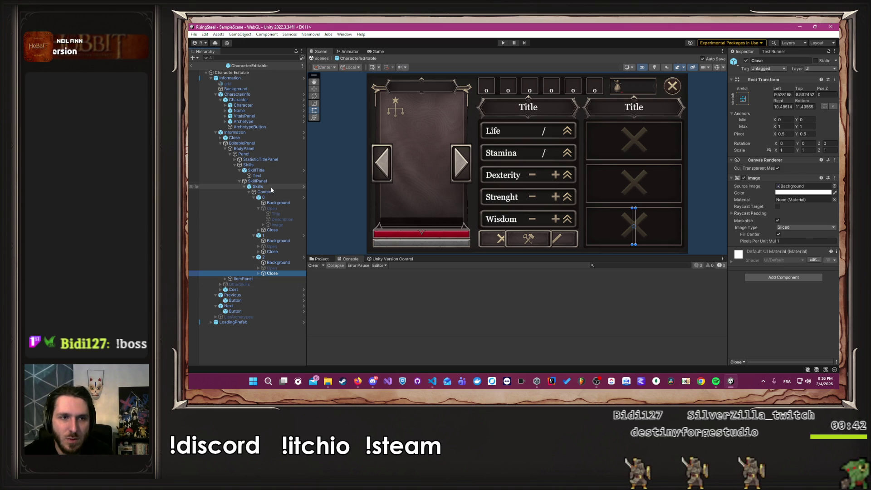
scroll(797, 252, "down", 5)
scroll(796, 250, "down", 2)
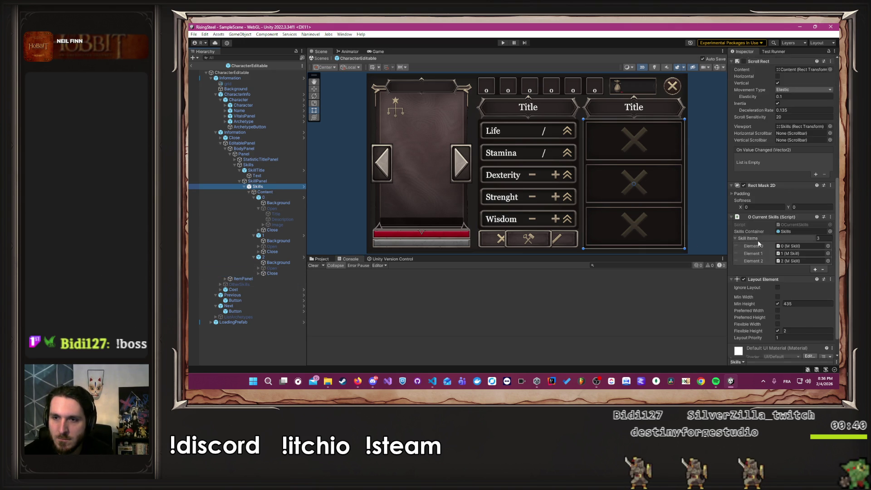
- Assign the Skill root itself to its M Skill Button field, then enter Play mode
left_click(304, 198)
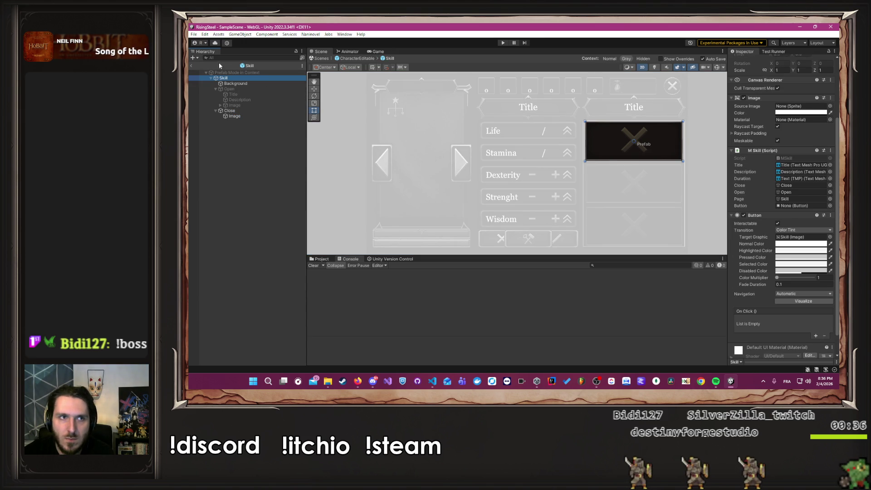
mouse_move(231, 79)
left_mouse_down()
mouse_move(803, 192)
mouse_move(801, 205)
left_mouse_up()
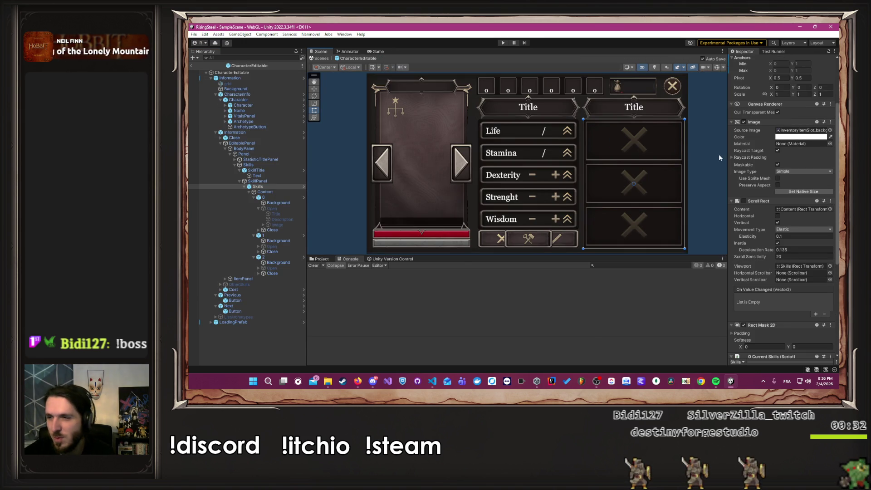
left_click(717, 148)
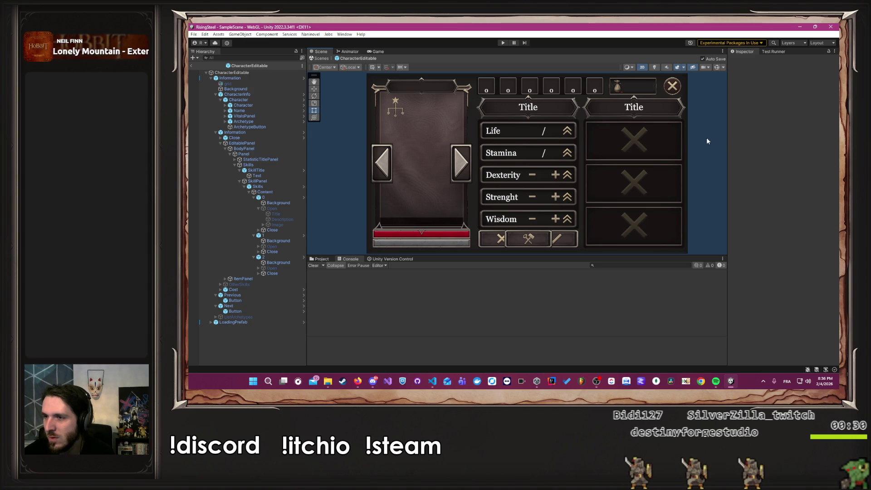
left_click(503, 43)
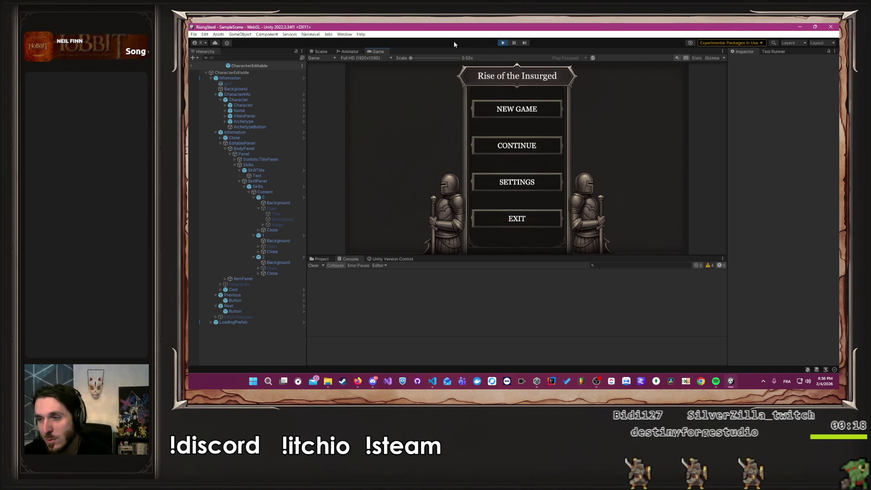
- Start a New Game to view the character sheet, then stop Play mode
left_click(486, 108)
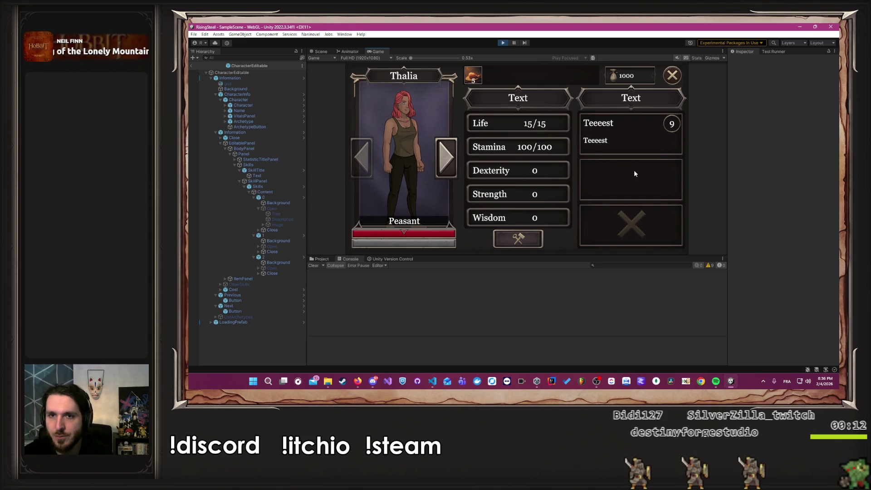
left_click(503, 43)
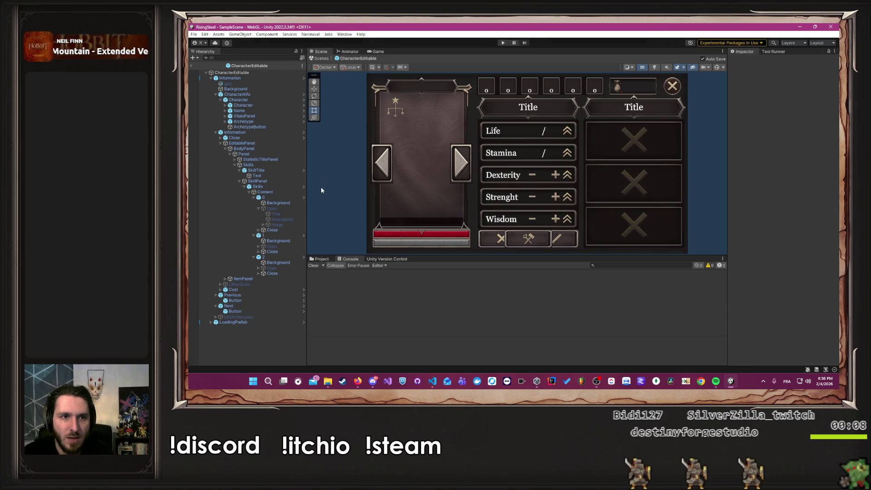
- Add an On Click event on skill slot 0 calling CharacterEditable's PCharacterEditable.SelectCurrentSkill(0)
left_click(264, 197)
scroll(797, 198, "down", 1)
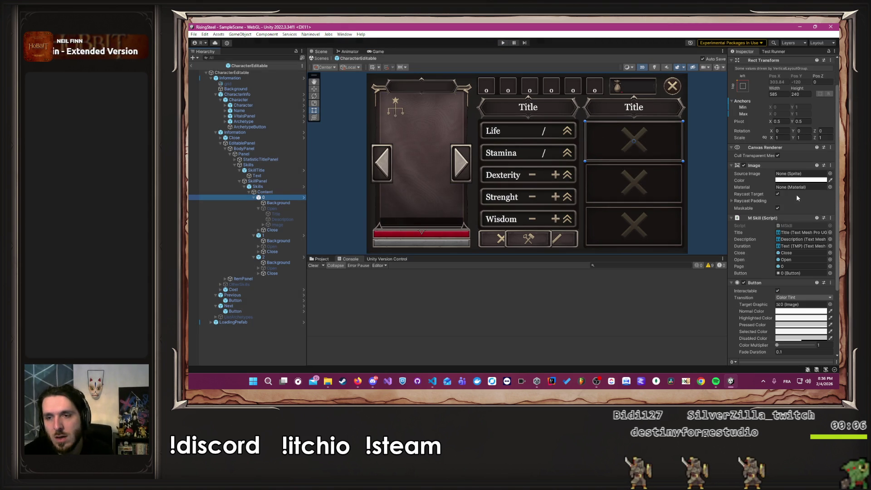
scroll(769, 273, "down", 5)
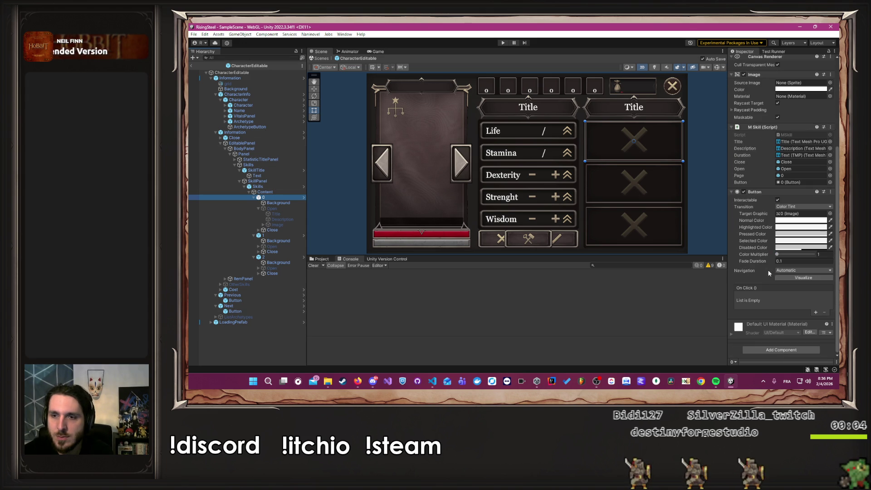
left_click(816, 312)
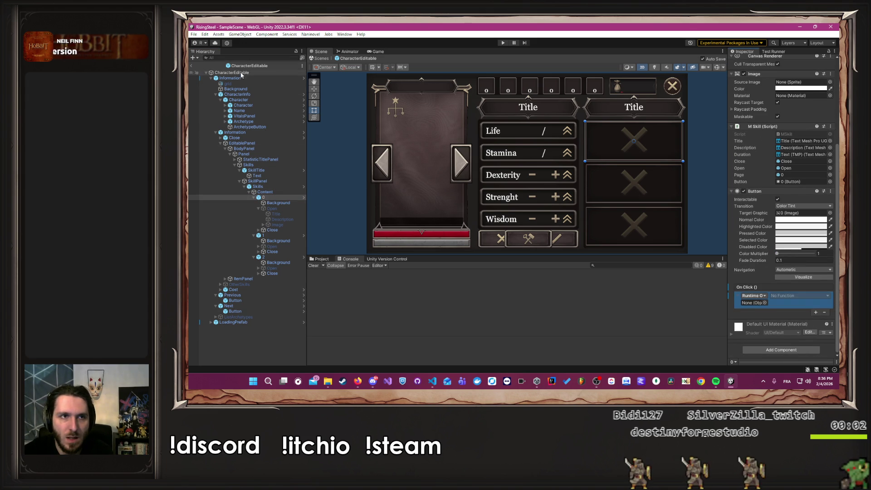
left_click_drag(447, 134, 762, 303)
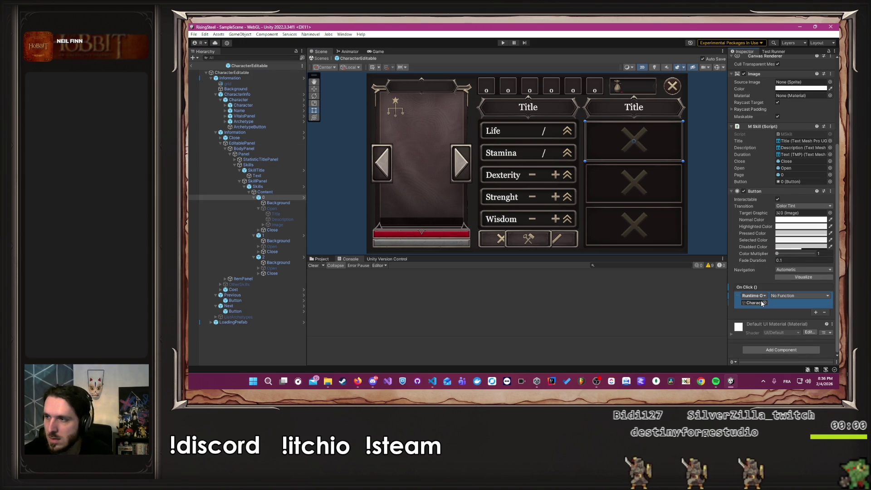
left_click(800, 296)
mouse_move(797, 328)
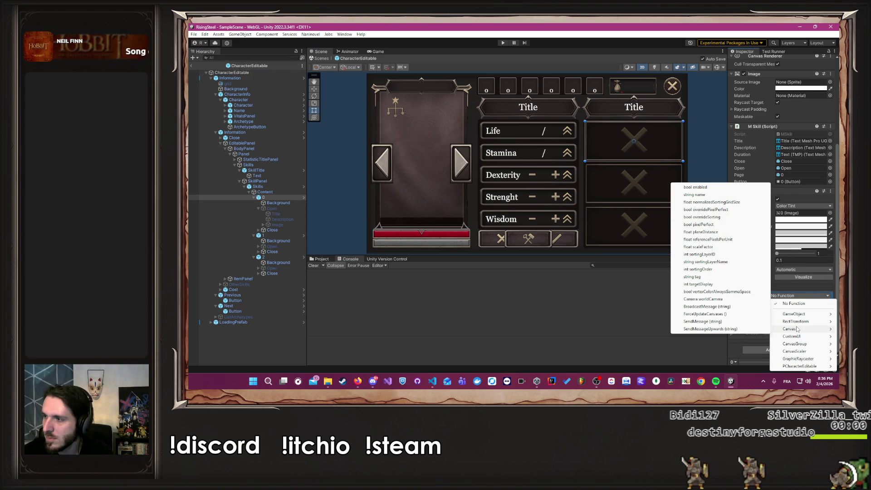
mouse_move(797, 367)
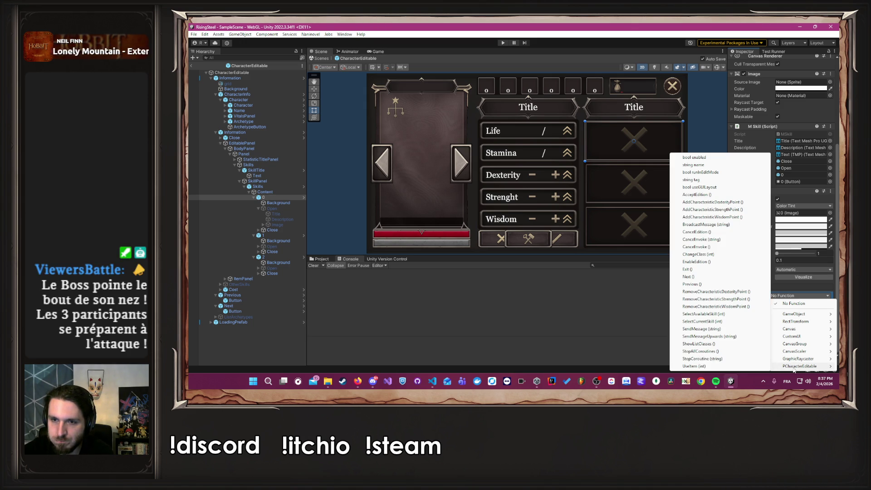
left_click(723, 321)
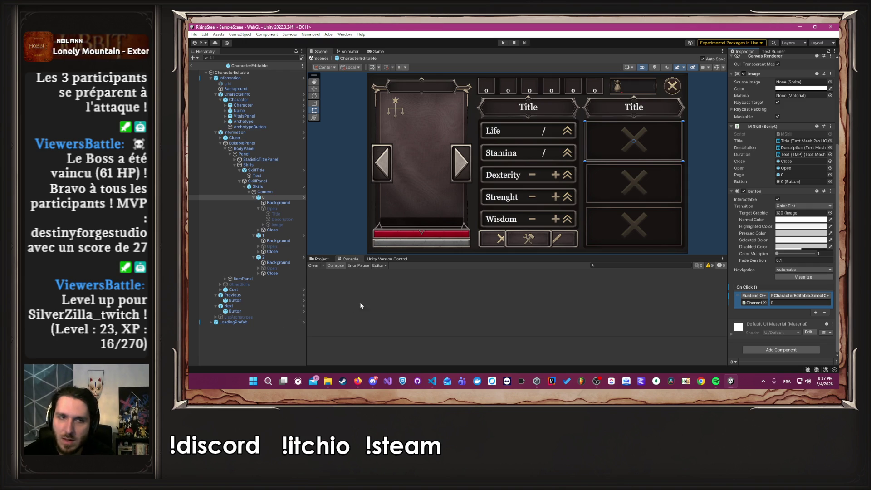
left_click(274, 236)
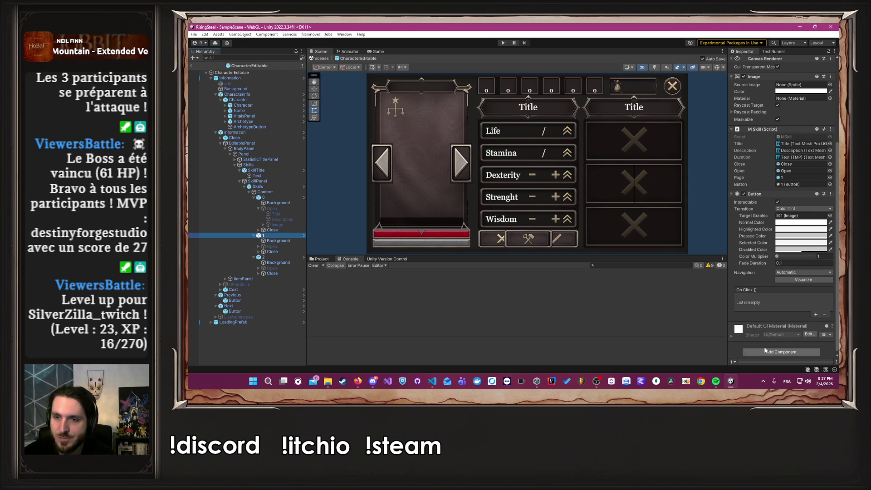
- Give skill slot 1 an On Click event calling SelectCurrentSkill with value 1
left_click(815, 314)
mouse_move(231, 72)
left_mouse_down()
mouse_move(771, 305)
mouse_move(751, 347)
left_mouse_up()
left_click_drag(750, 308, 751, 307)
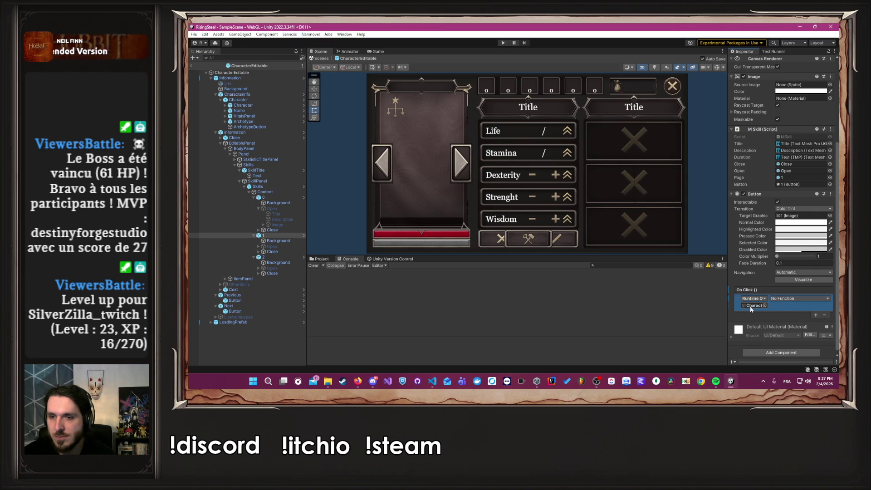
left_click(801, 298)
mouse_move(800, 296)
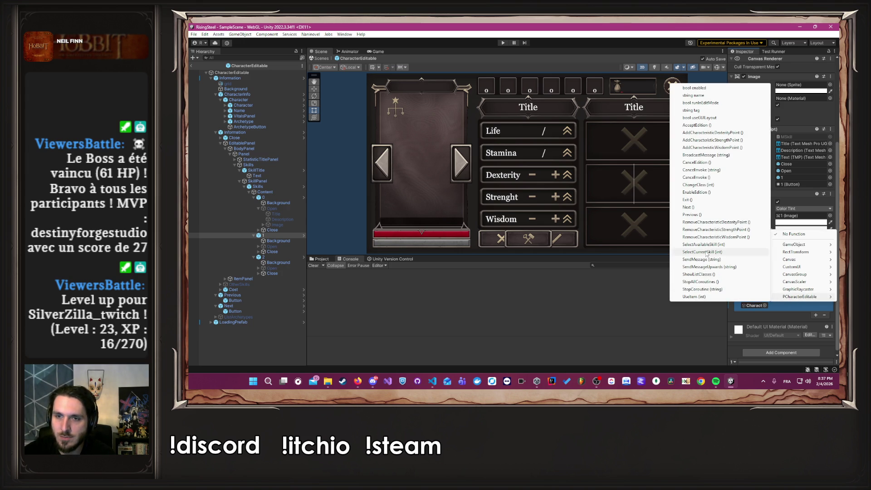
left_click(704, 251)
left_click(798, 306)
type("1")
- Select skill slot 2 and add a click event targeting CharacterEditable
left_click(263, 257)
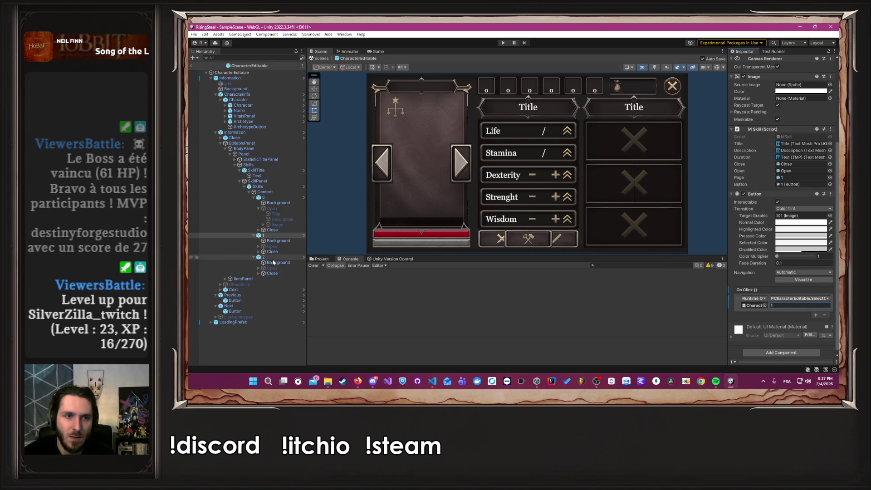
left_click(816, 314)
mouse_move(236, 73)
left_mouse_down()
mouse_move(645, 194)
mouse_move(672, 271)
mouse_move(755, 307)
left_mouse_up()
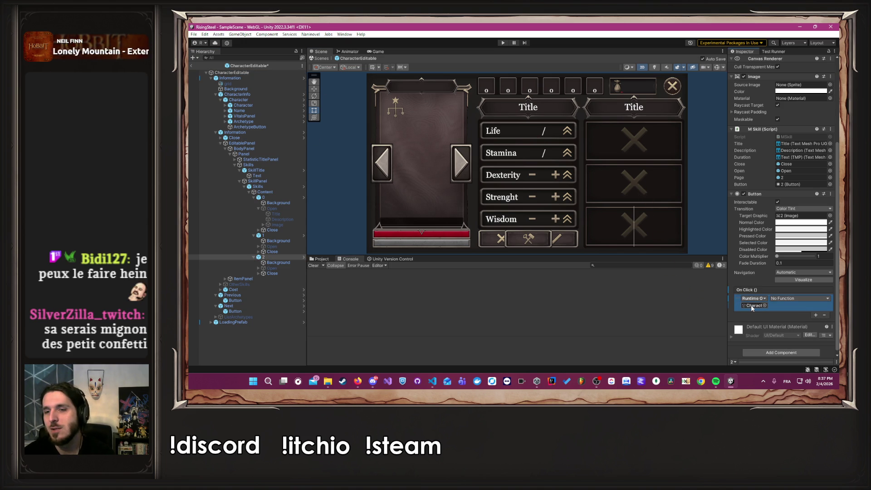
- Set skill slot 2's click function to PCharacterEditable.SelectCurrentSkill, then deselect everything
left_click(798, 303)
mouse_move(799, 299)
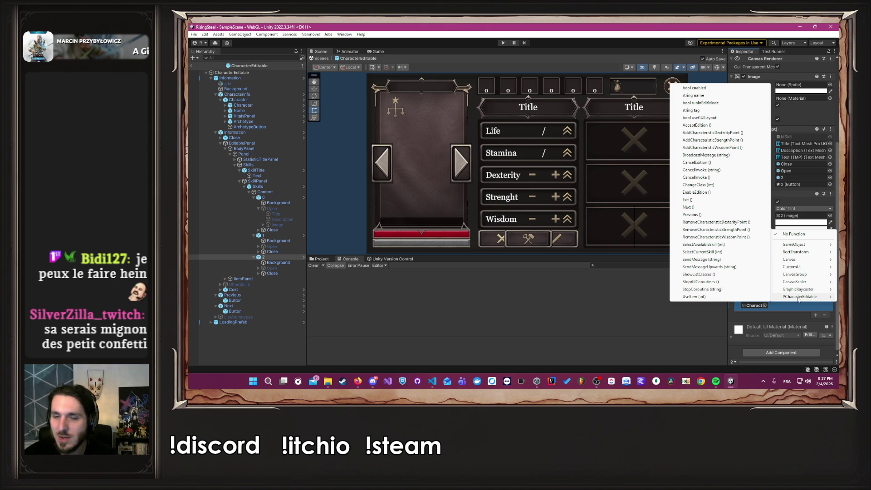
left_click(708, 252)
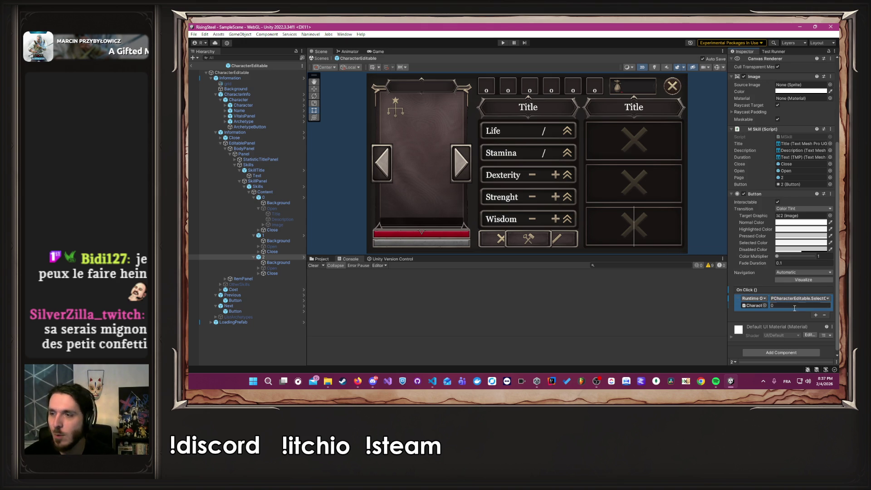
left_click(694, 210)
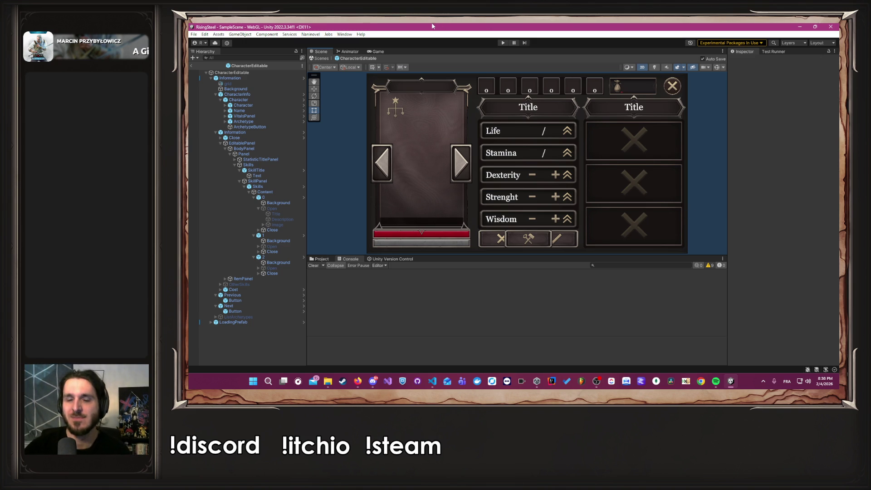
- Play-test a new game, clicking the top, middle and bottom skill slots, then stop playing
left_click(501, 43)
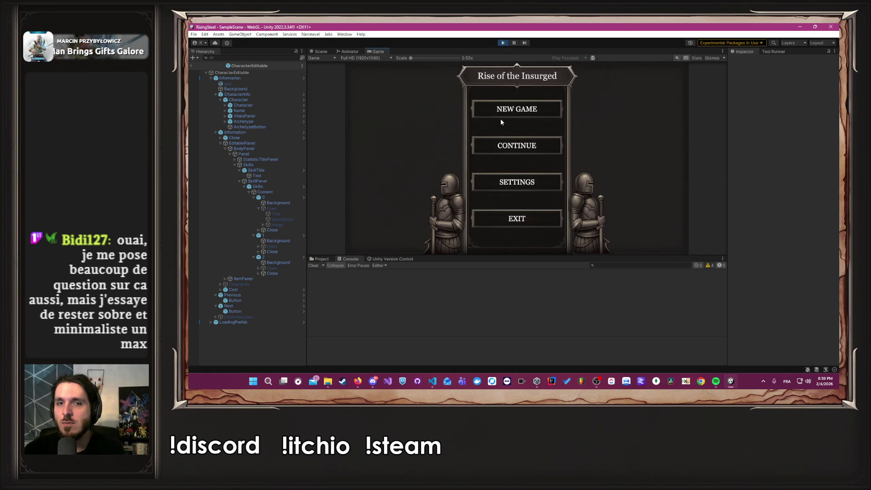
left_click(495, 107)
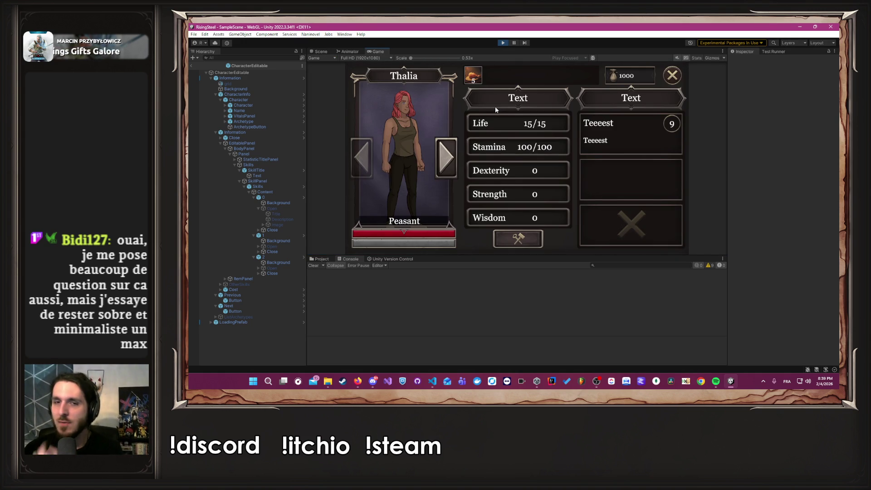
left_click(647, 141)
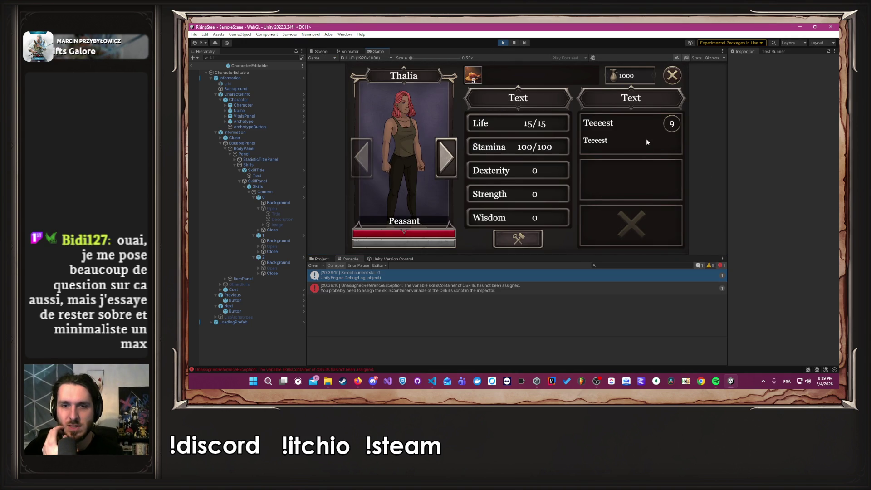
left_click(623, 186)
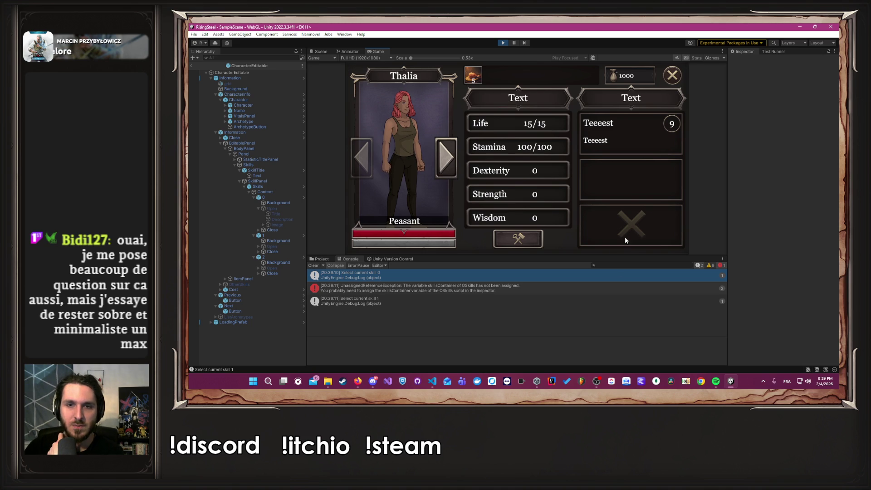
left_click(629, 232)
left_click(629, 230)
left_click(627, 180)
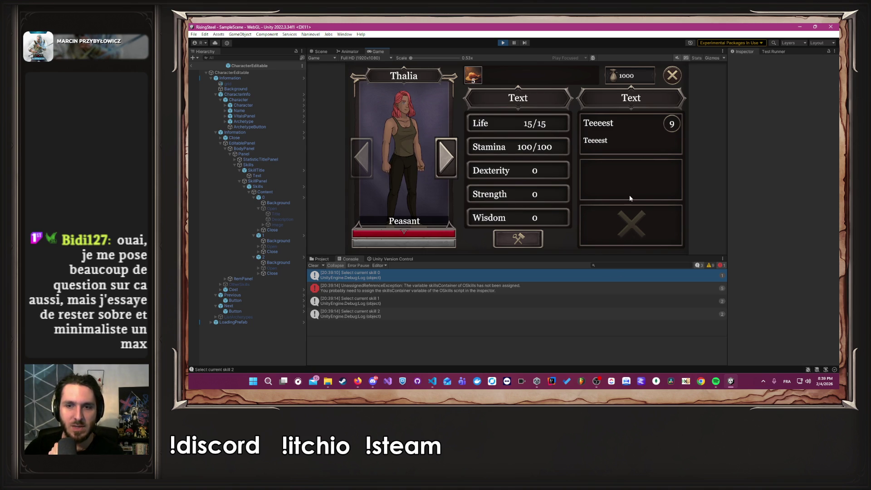
left_click(628, 177)
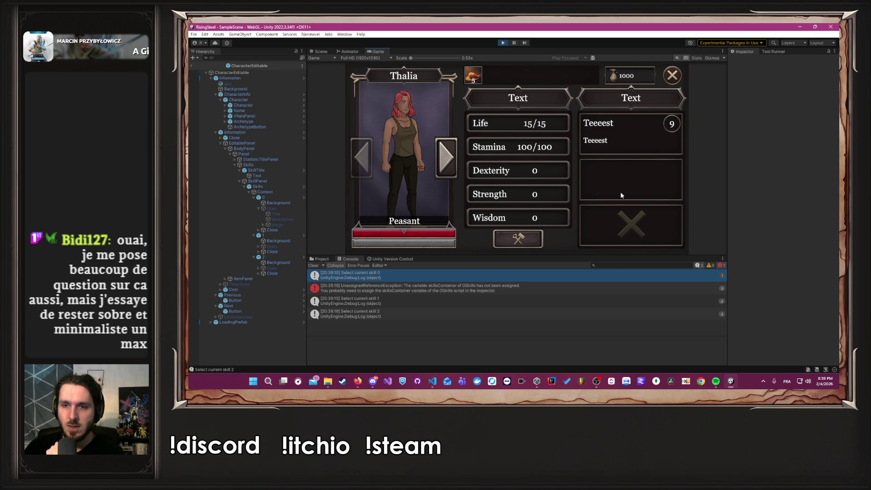
left_click(502, 44)
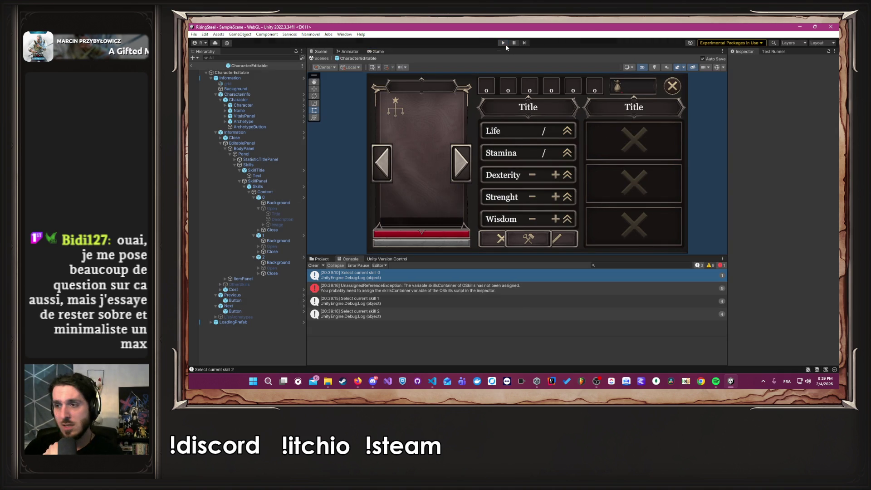
- Clear the Console, run the game briefly with Ctrl+P, stop it, and switch to VS Code
left_click(315, 266)
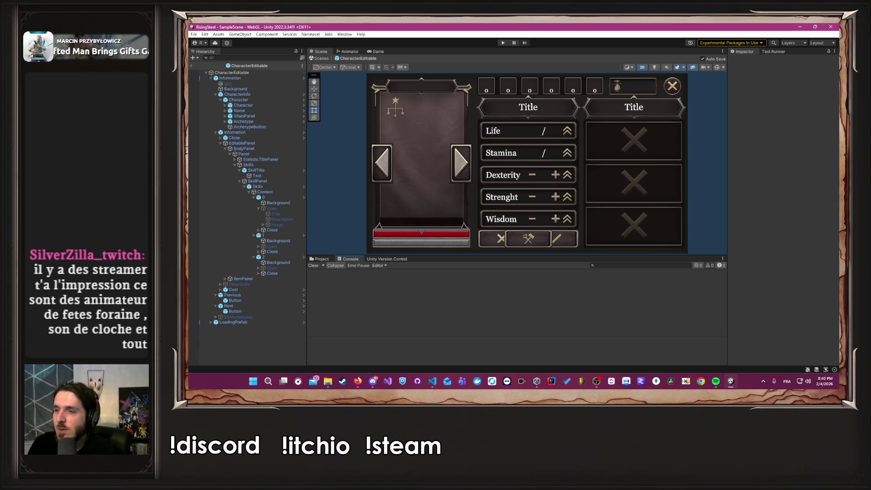
key("ctrl+p")
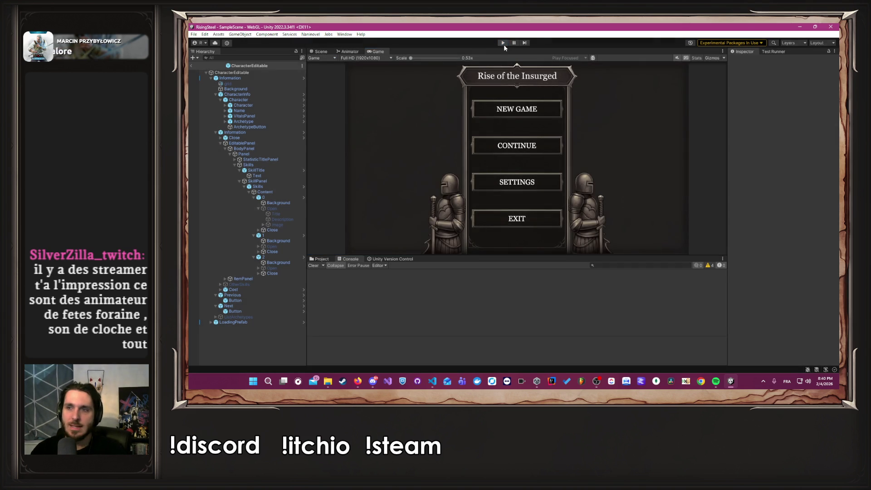
left_click(503, 44)
key("alt+Tab")
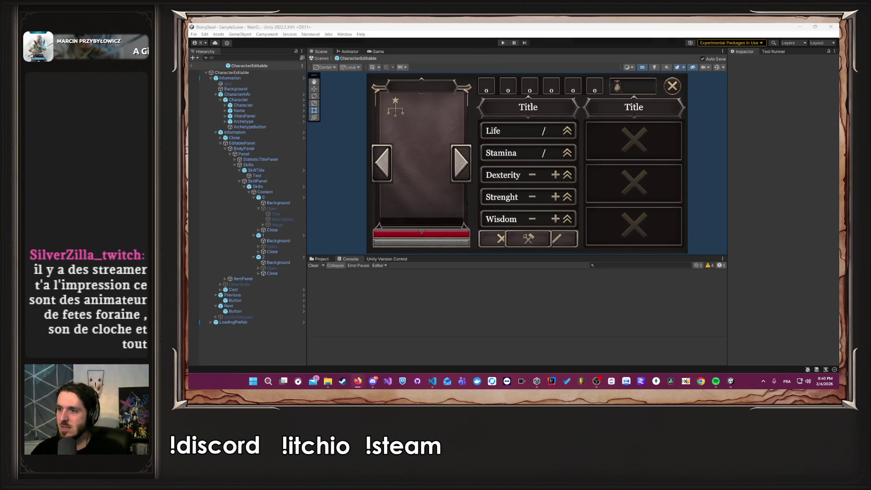
key("alt+Tab")
key("alt+Tab")
key("alt+Tab")
key("alt+Tab")
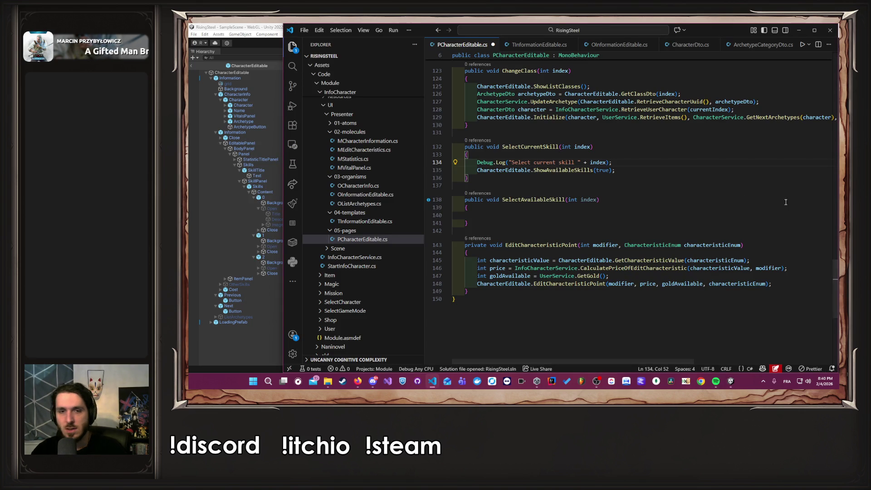
- Save PCharacterEditable.cs
scroll(727, 199, "up", 5)
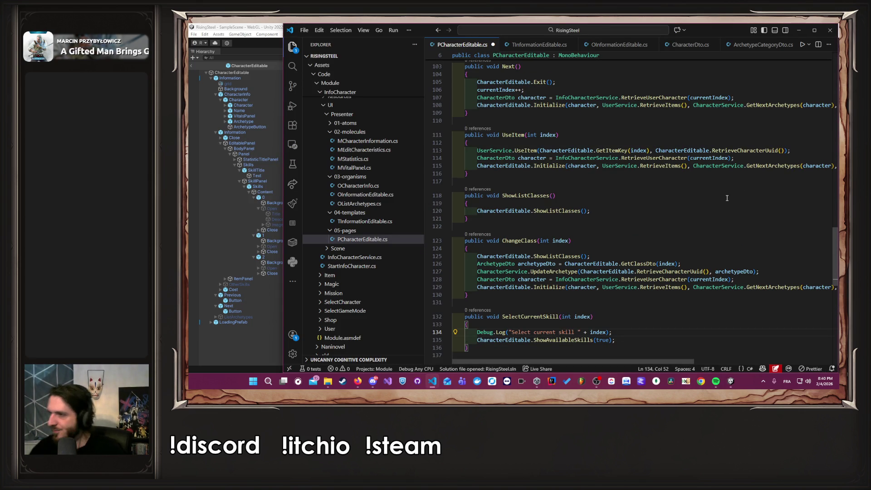
scroll(727, 199, "up", 20)
key("ctrl+s")
- Jump to the ShowAvailableSkills definition and browse the surrounding code
scroll(596, 118, "down", 20)
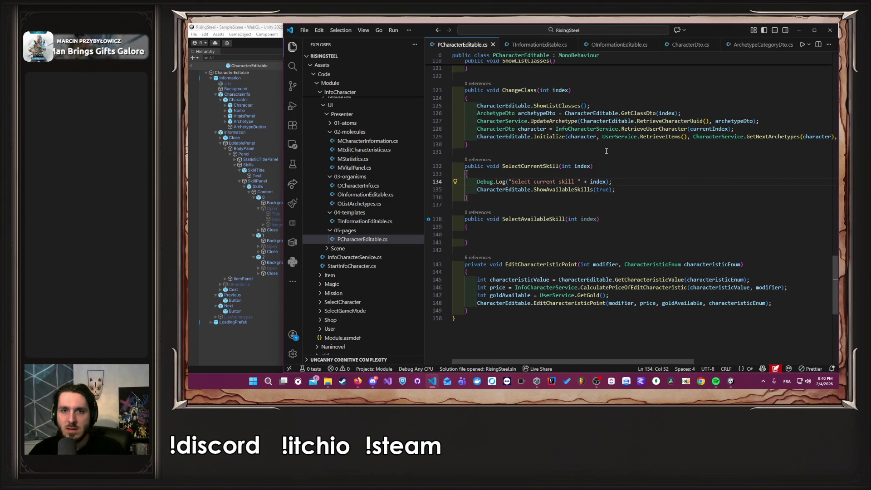
left_click(576, 188, "ctrl")
scroll(574, 188, "up", 20)
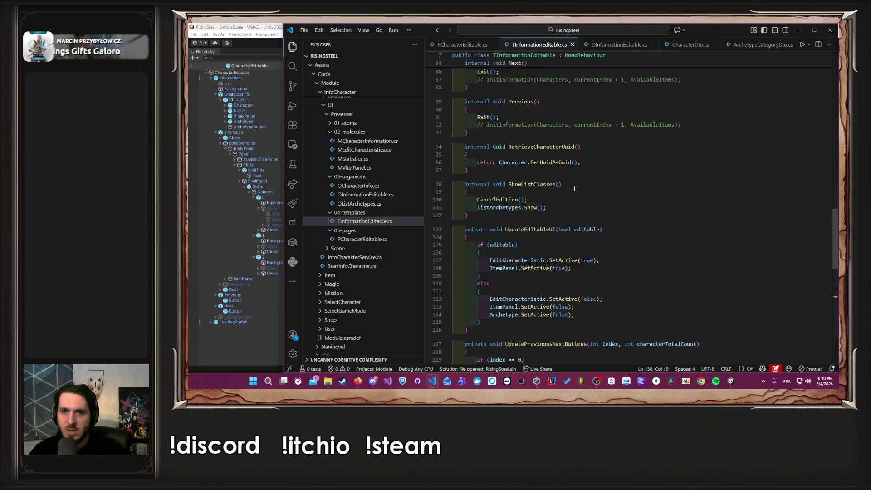
scroll(575, 188, "up", 10)
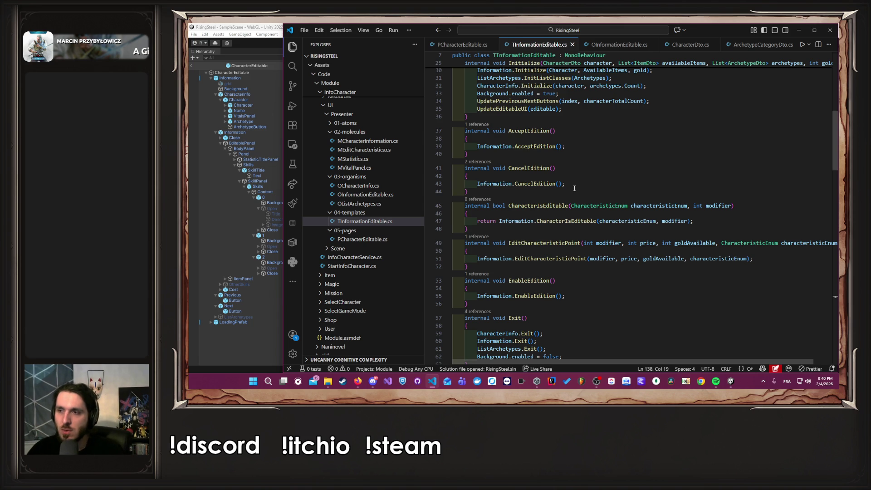
scroll(574, 188, "up", 10)
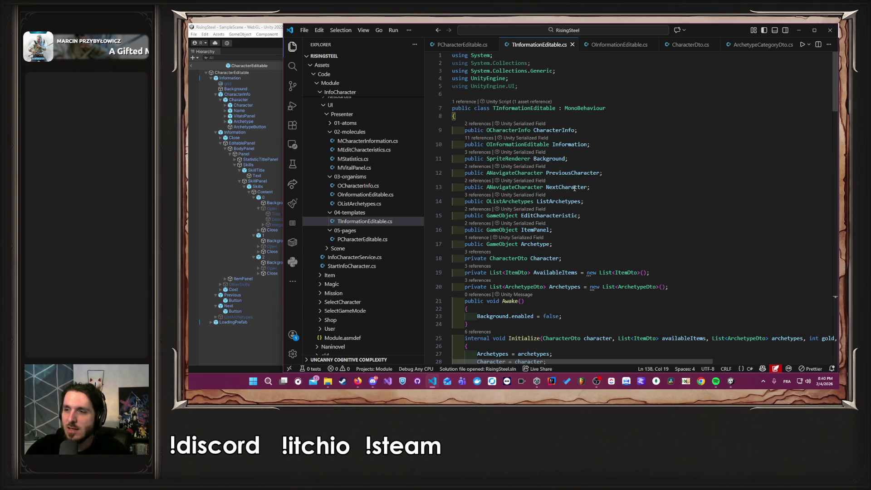
scroll(575, 188, "down", 4)
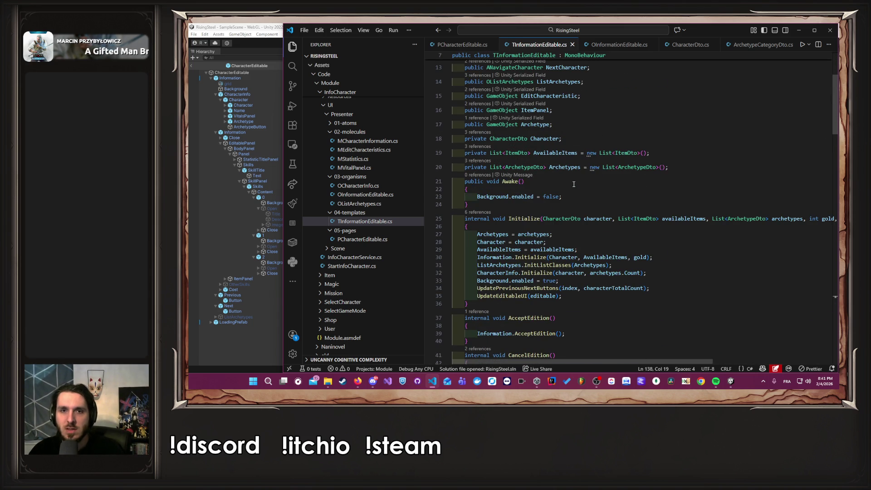
scroll(574, 184, "down", 8)
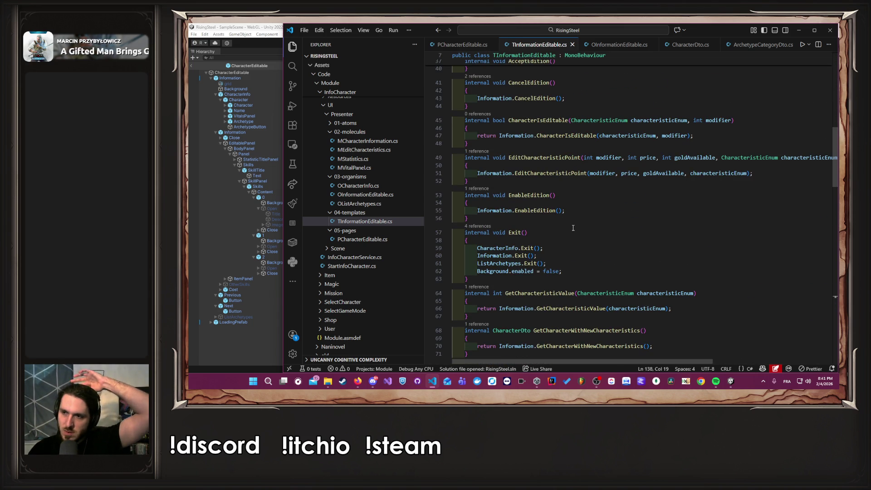
scroll(573, 228, "up", 12)
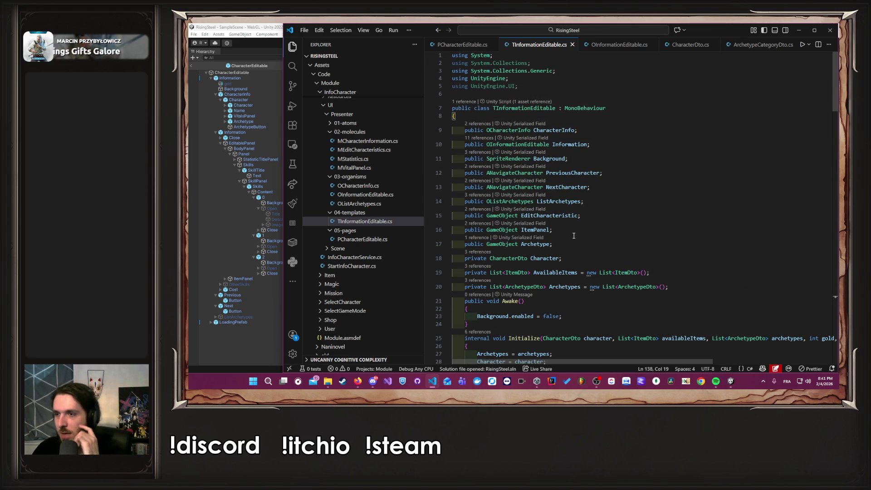
scroll(574, 236, "down", 3)
scroll(574, 235, "up", 3)
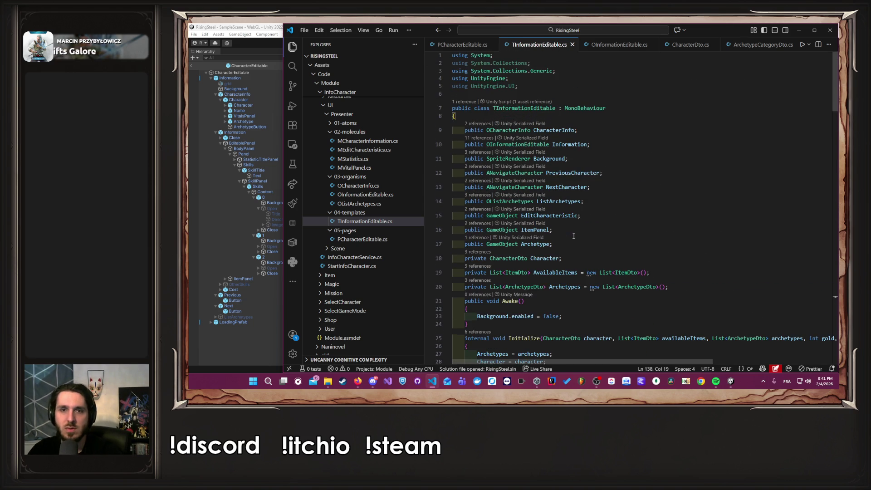
- Inspect the OInformationEditable and MEditCharacteristics definitions, then go back
left_click(517, 146, "ctrl")
left_click(629, 152)
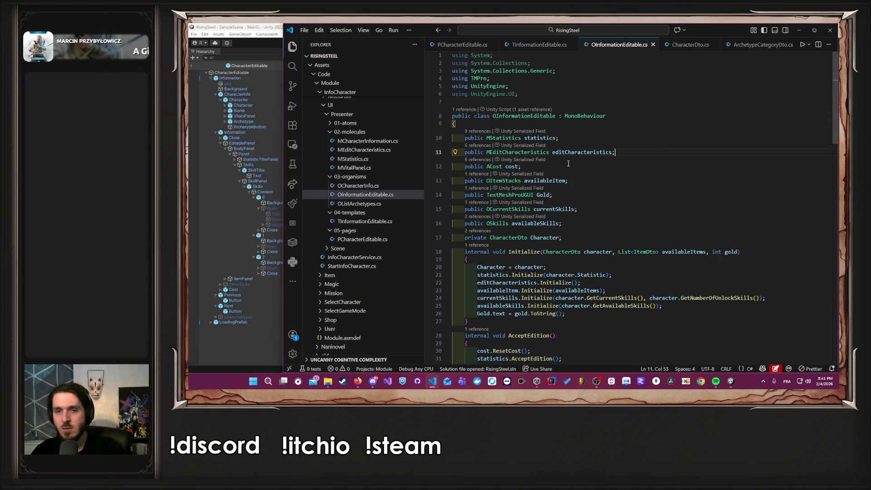
left_click(542, 152, "ctrl")
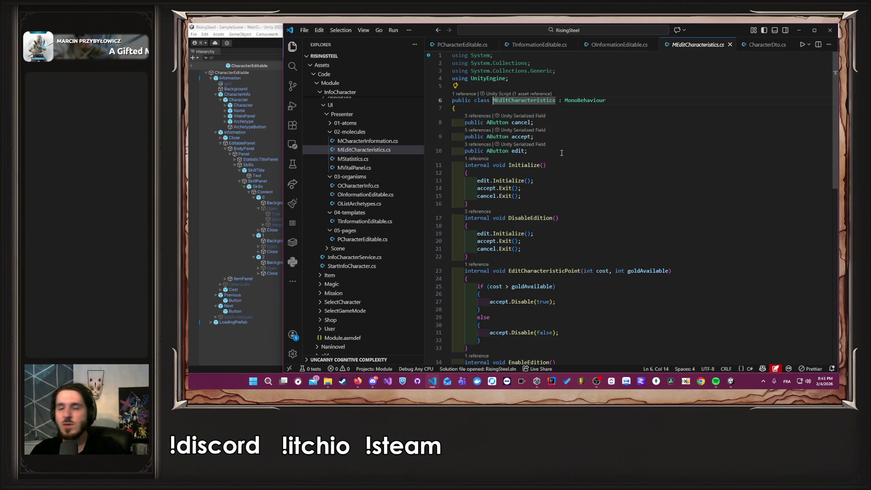
key("alt+Left")
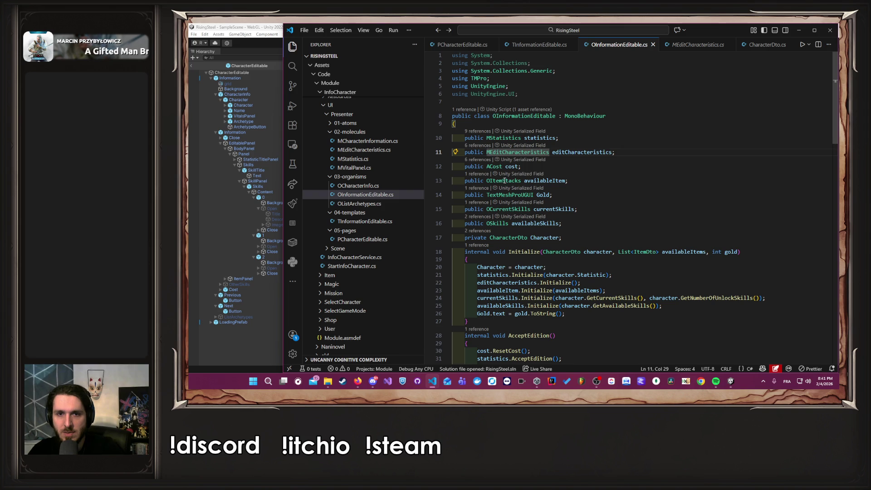
- Trace OCurrentSkills' ResetSkills to MSkill's Reset method and select the button field name
left_click(513, 209, "ctrl")
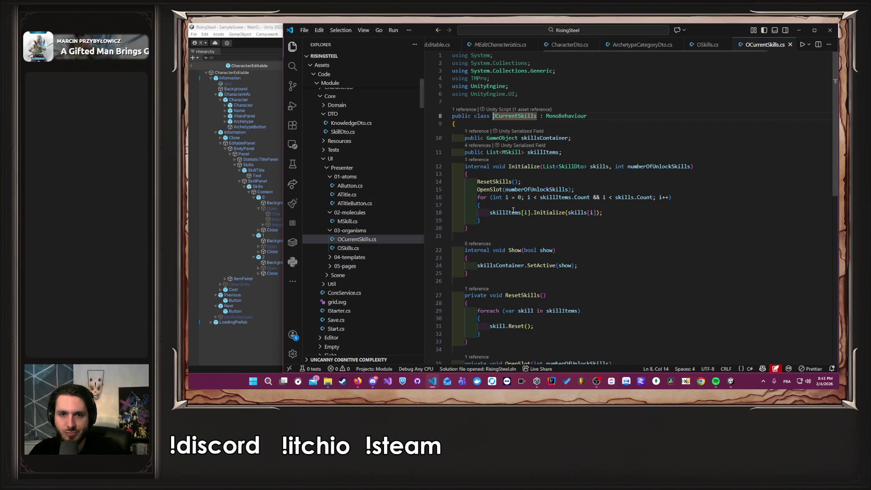
scroll(575, 217, "down", 3)
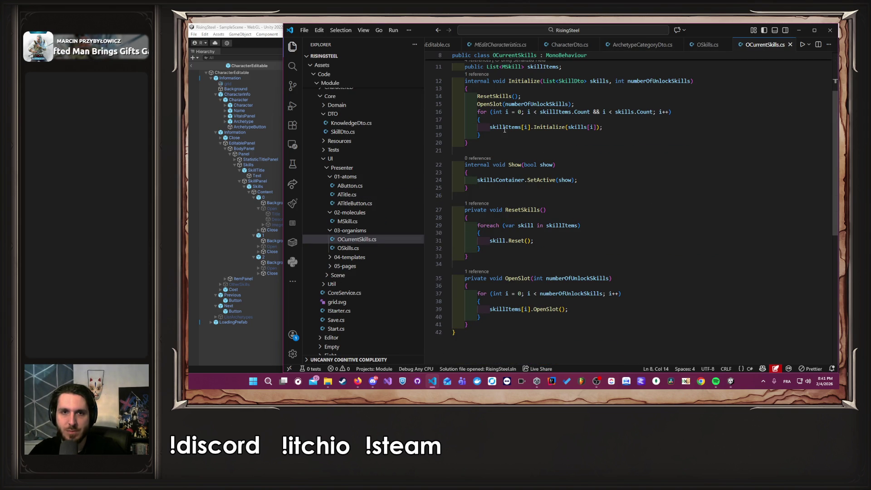
left_click(500, 96)
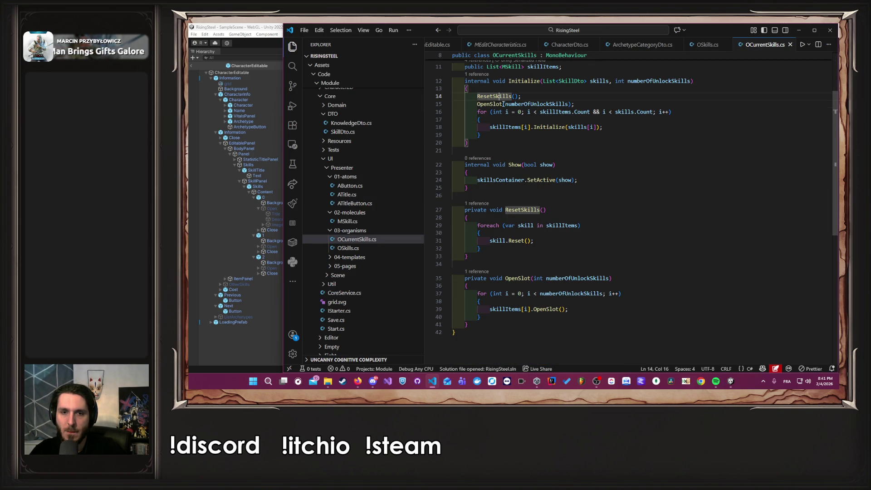
left_click(510, 244, "ctrl")
double_click(518, 154)
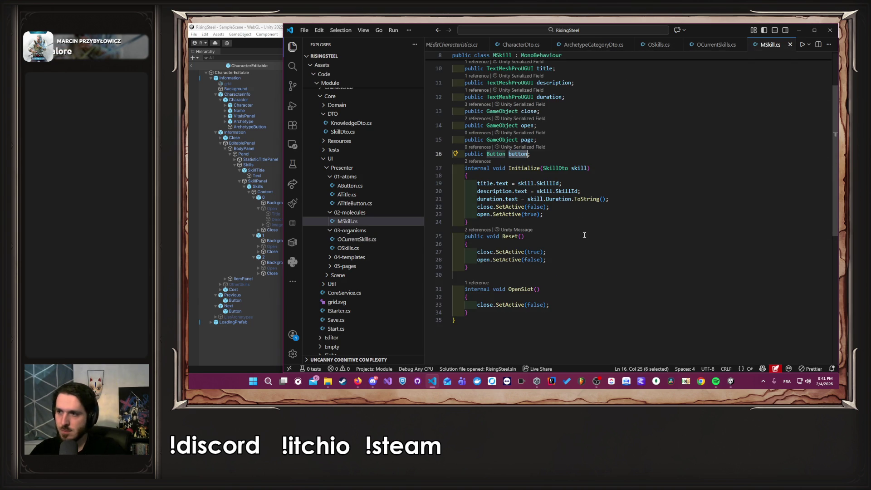
- Add 'button.enabled = false;' to MSkill.Reset() and save the file
left_click(562, 245)
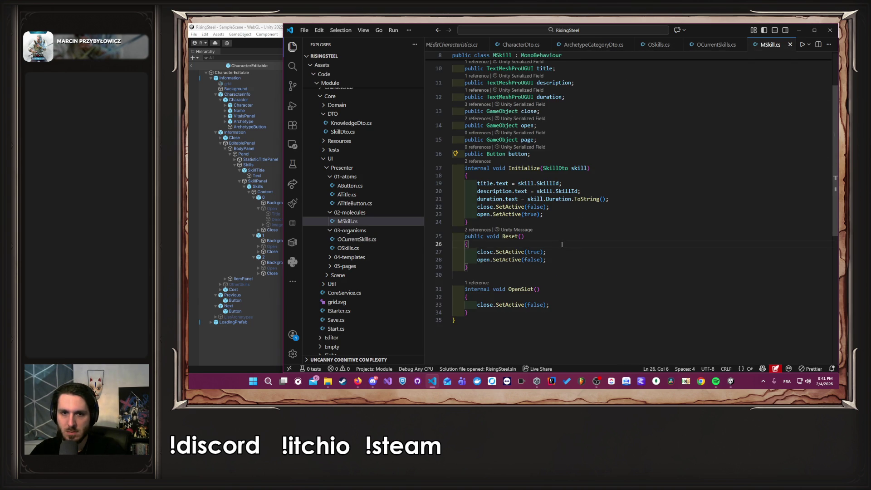
key("Return")
type("button")
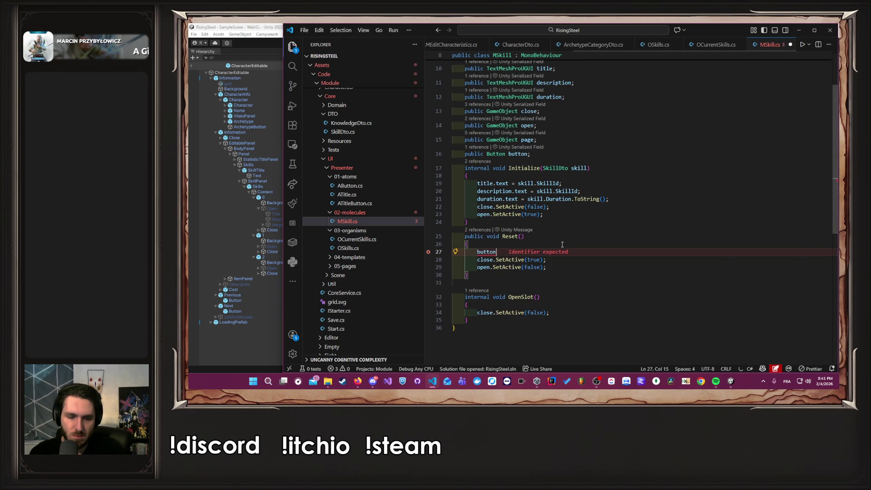
type(".")
key("Down")
key("Down")
key("Down")
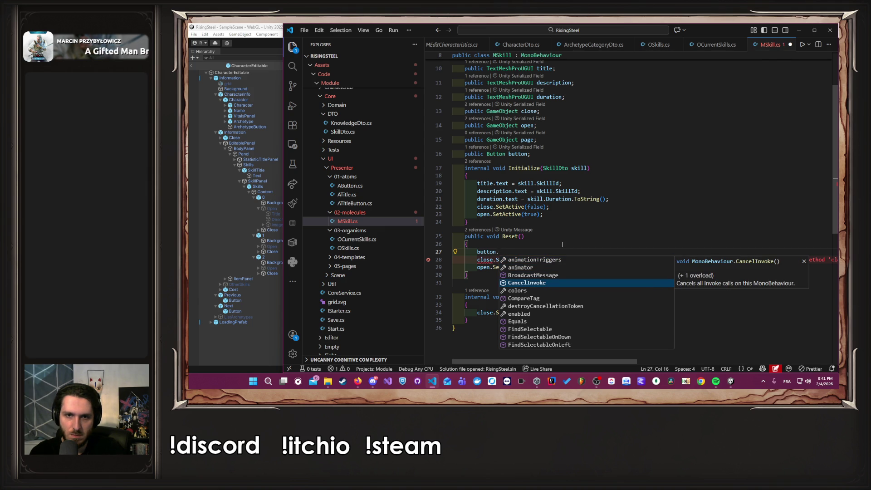
key("Down")
key("Down")
key("Down")
key("Tab")
type("= false;")
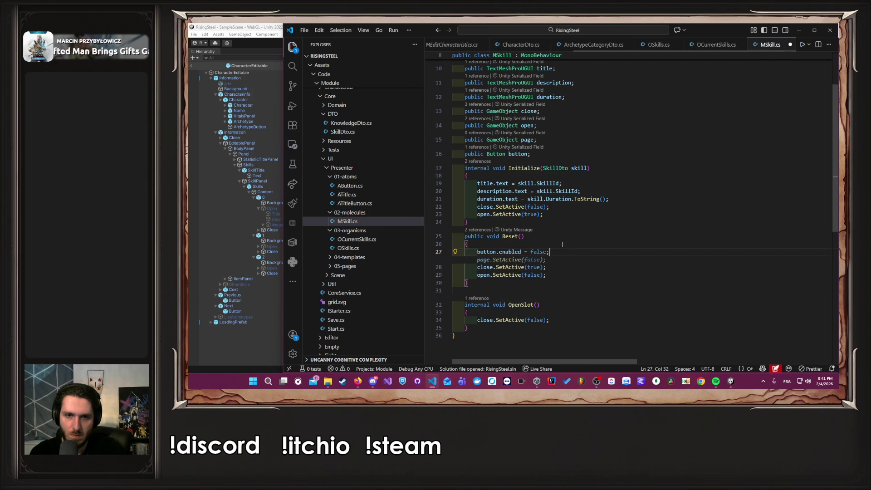
key("ctrl+s")
- Add 'button.enabled = true;' to MSkill.OpenSlot() and save the file
key("ctrl+shift+Left")
key("ctrl+shift+Left")
key("ctrl+shift+Left")
key("ctrl+c")
key("Down")
key("Down")
key("Down")
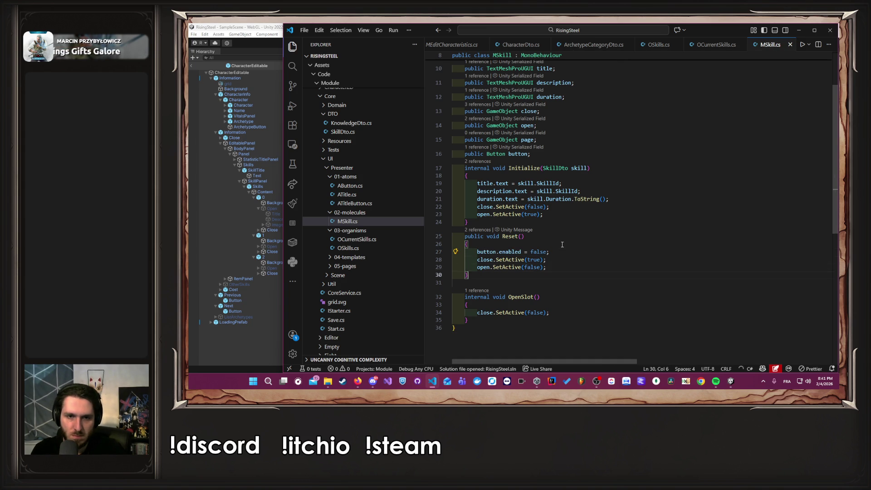
key("Return")
key("ctrl+v")
key("Left")
key("ctrl+shift+Left")
type("tr")
key("Return")
key("ctrl+s")
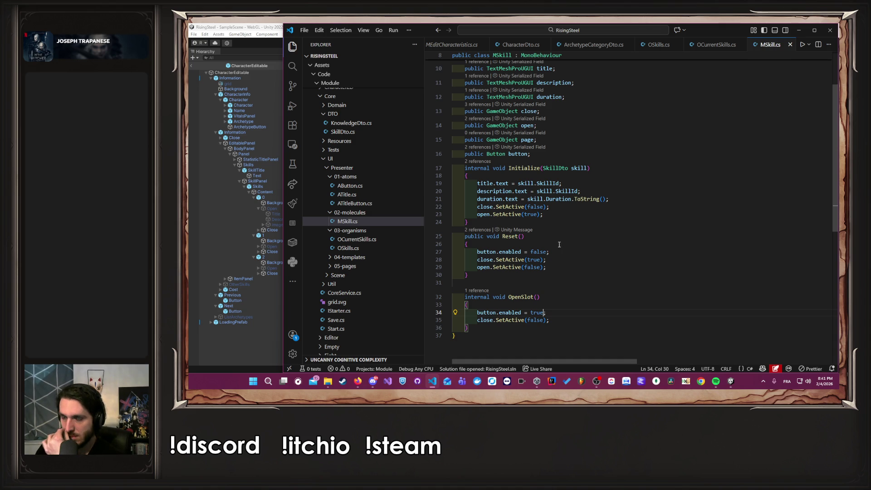
left_click(246, 348)
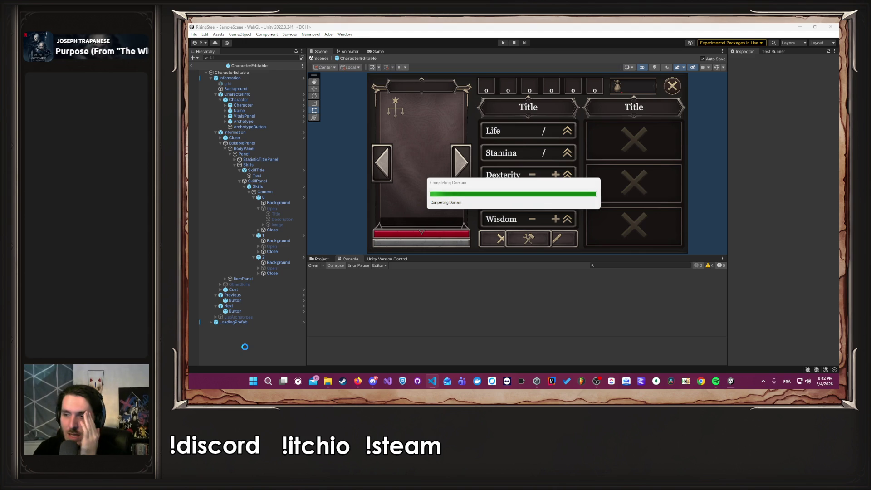
- Enter play mode, start a new game, and click the second then first skill slot
left_click(503, 43)
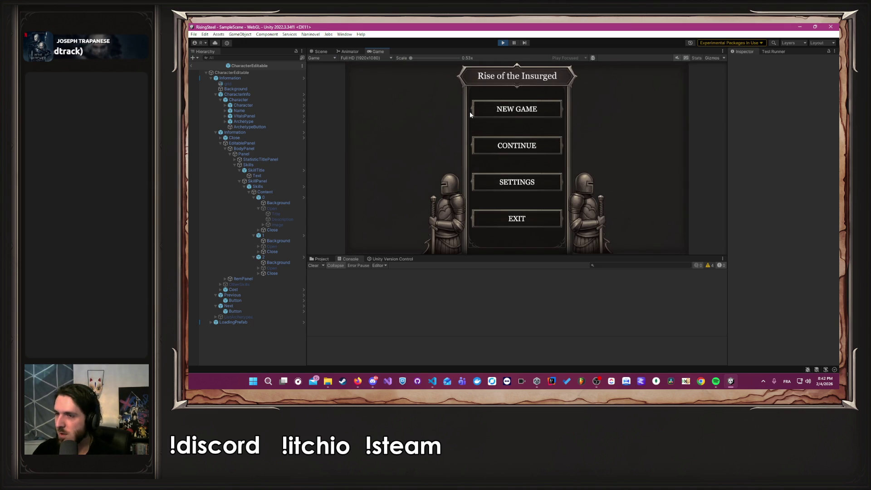
left_click(477, 111)
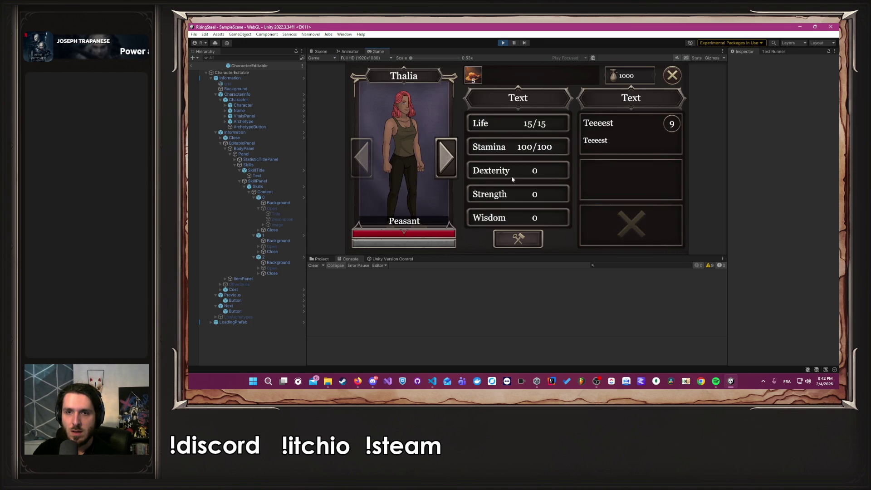
left_click(630, 180)
left_click(633, 135)
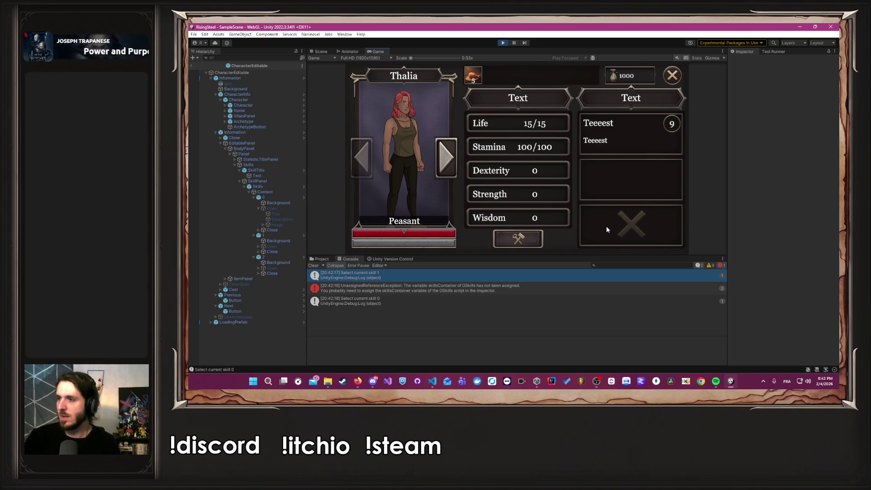
- After a brief switch to Discord, click the top skill slot again and stop play mode
mouse_move(358, 381)
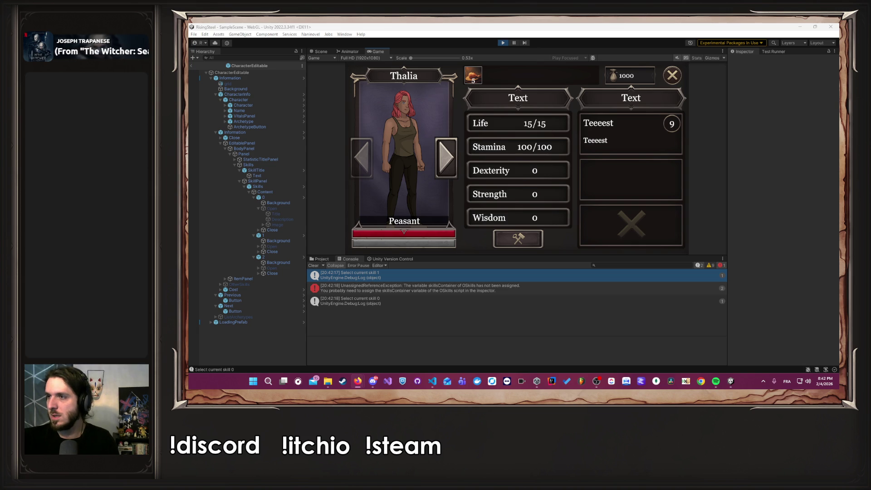
left_click(722, 279)
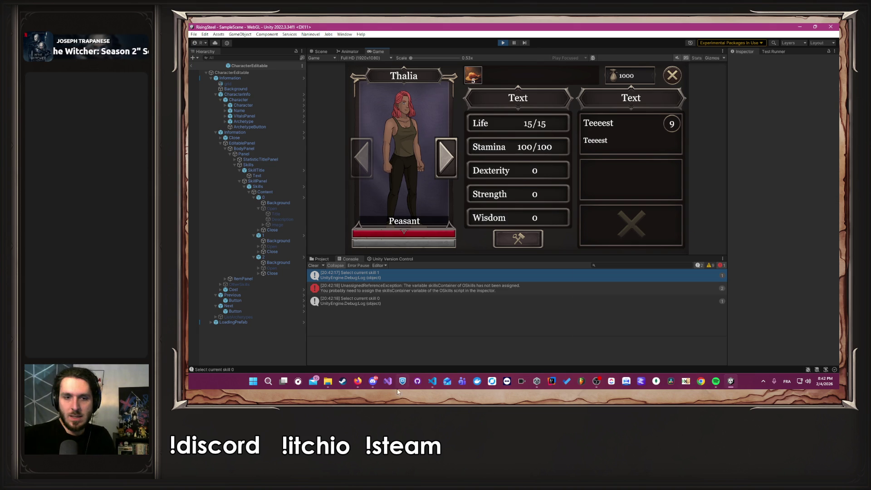
left_click(373, 383)
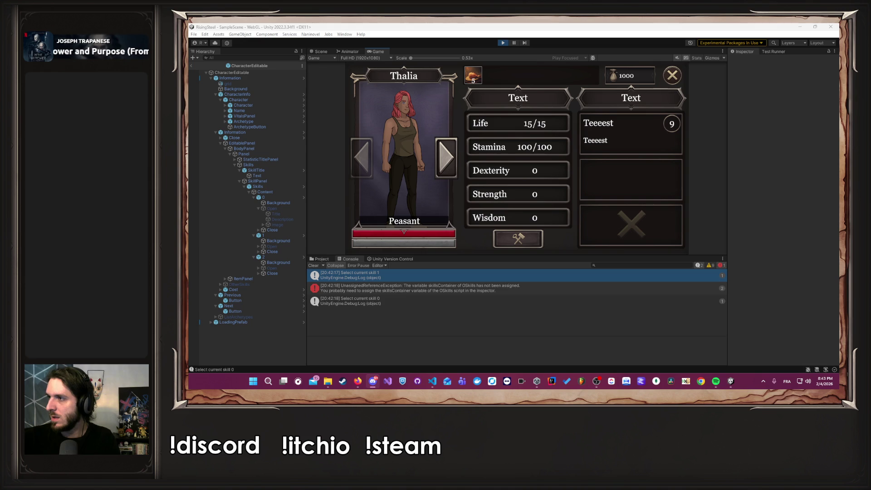
left_click(637, 119)
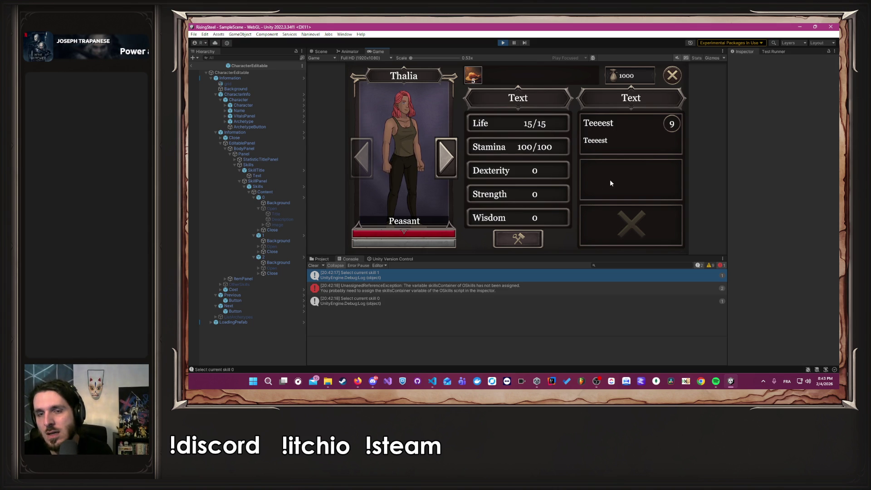
left_click(643, 138)
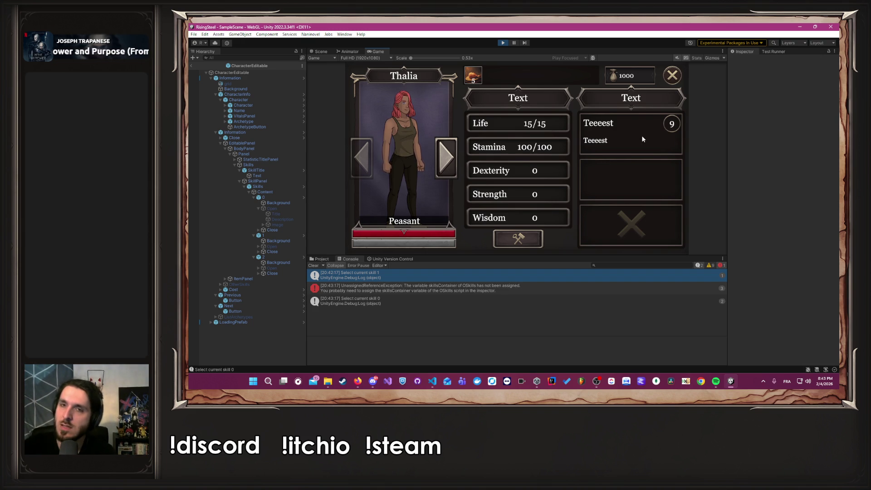
left_click(502, 42)
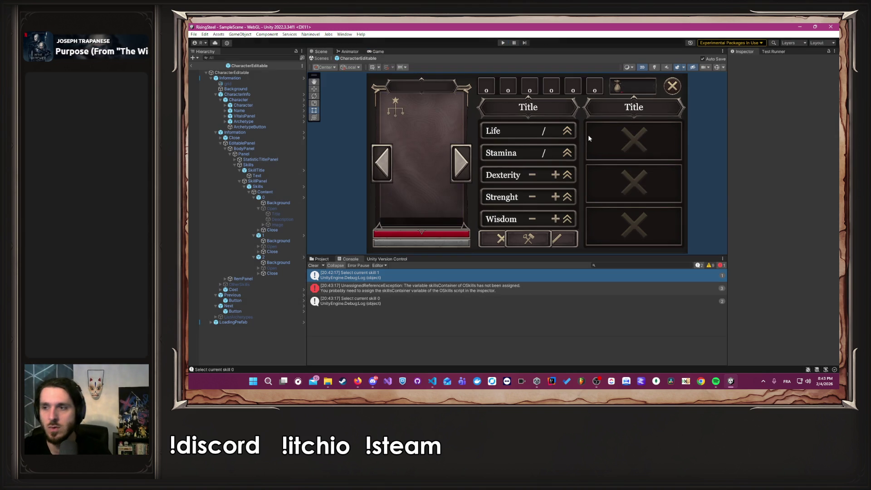
- In VS Code, review the OCurrentSkills, OSkills and ArchetypeCategoryDto scripts
key("alt+Tab")
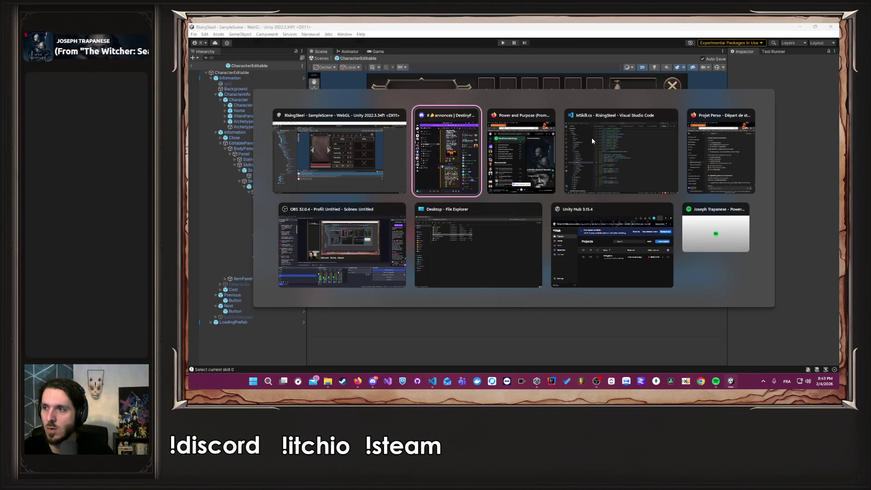
key("Tab")
key("Tab")
scroll(489, 45, "up", 5)
scroll(490, 46, "down", 5)
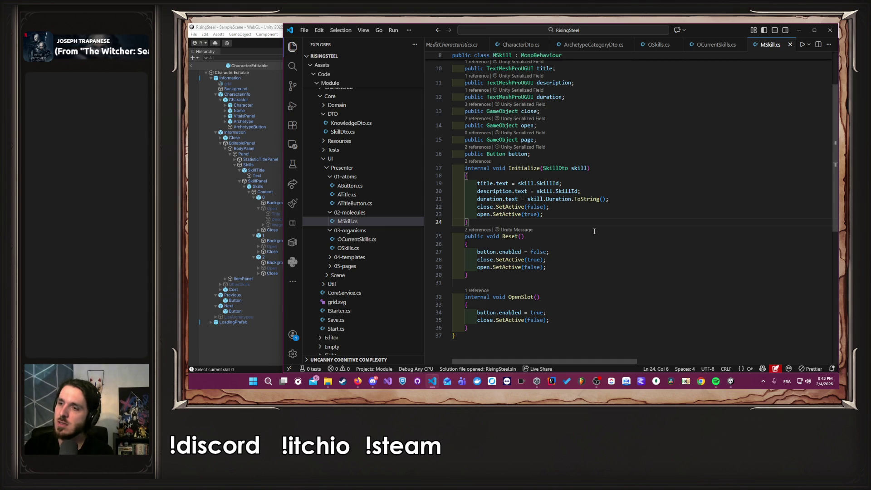
left_click(697, 46)
scroll(632, 162, "up", 3)
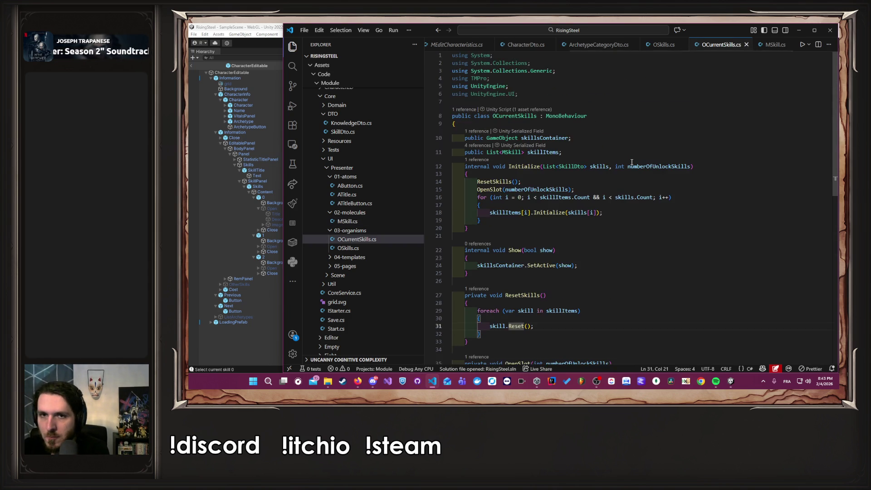
scroll(632, 162, "down", 6)
left_click(663, 44)
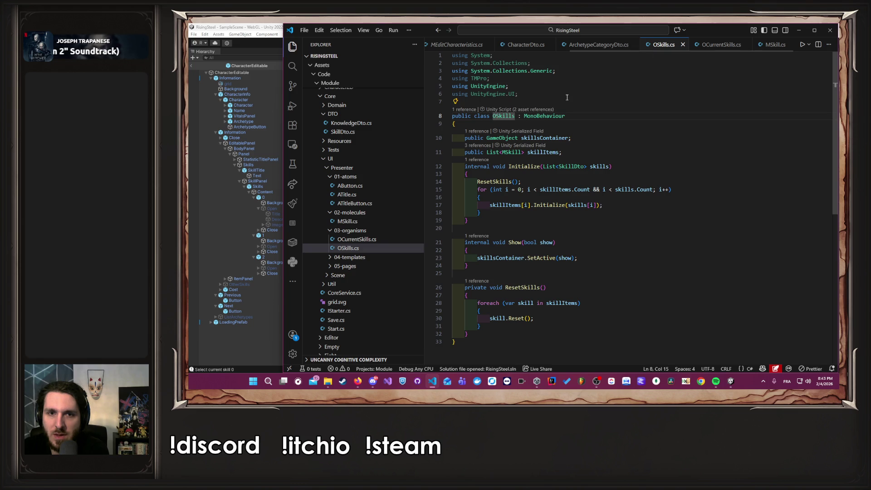
left_click(597, 46)
scroll(586, 45, "up", 3)
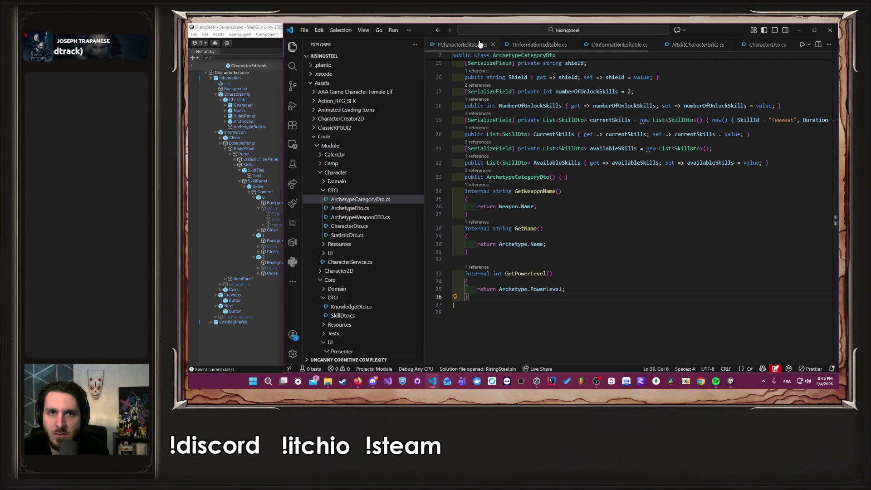
- Delete the Debug.Log line from SelectCurrentSkill in PCharacterEditable.cs and return to Unity
left_click(480, 43)
left_click(628, 182)
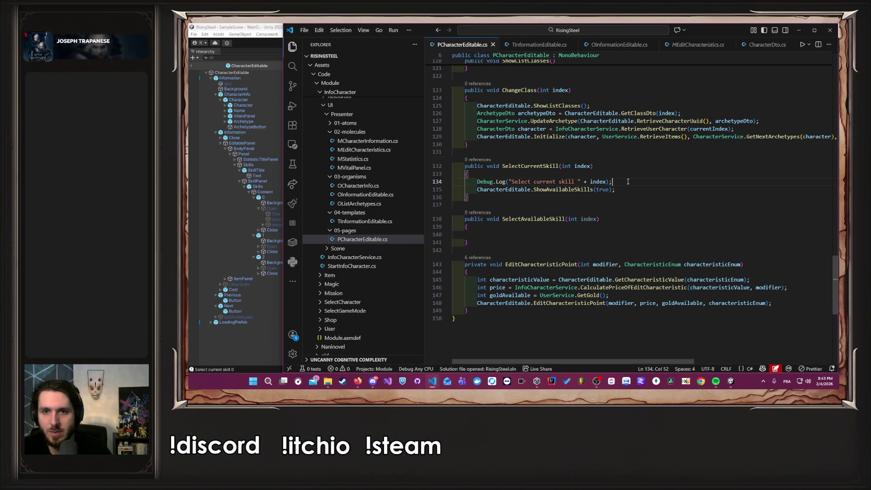
key("shift+Home")
key("BackSpace")
key("BackSpace")
key("BackSpace")
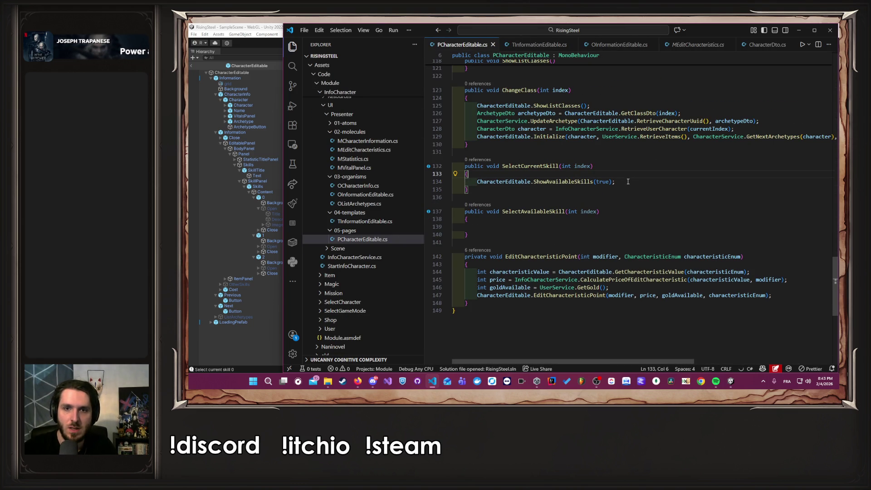
scroll(532, 48, "down", 3)
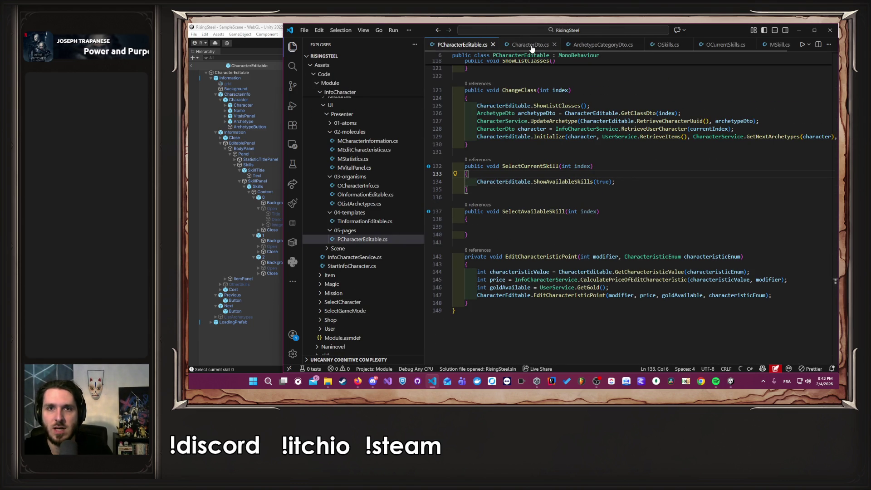
left_click(229, 354)
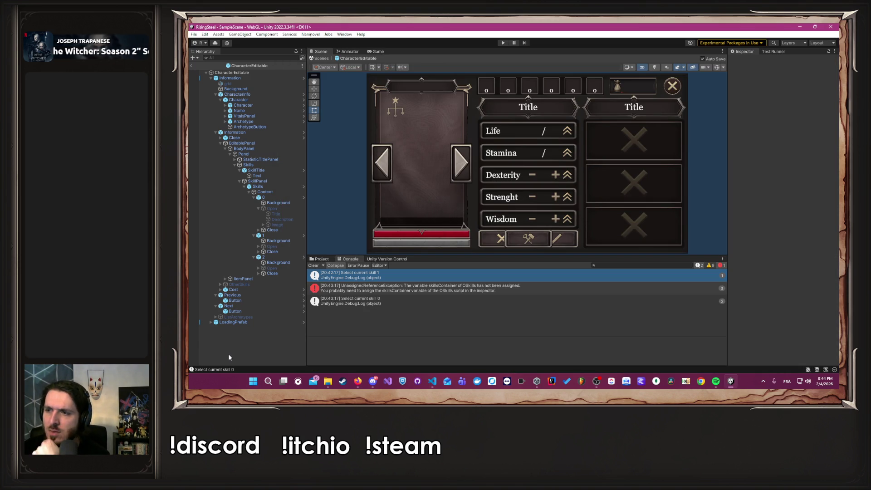
- Clear the console, play through NEW GAME to the character sheet, then switch to VS Code
left_click(313, 266)
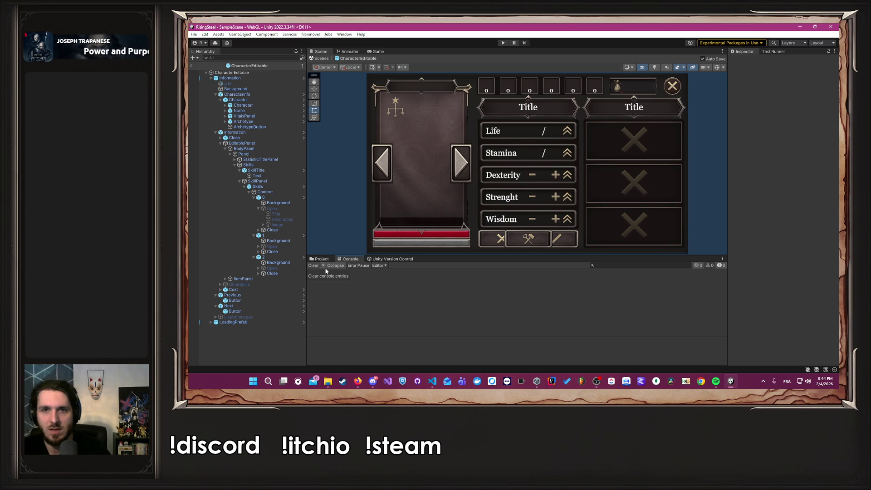
left_click(502, 43)
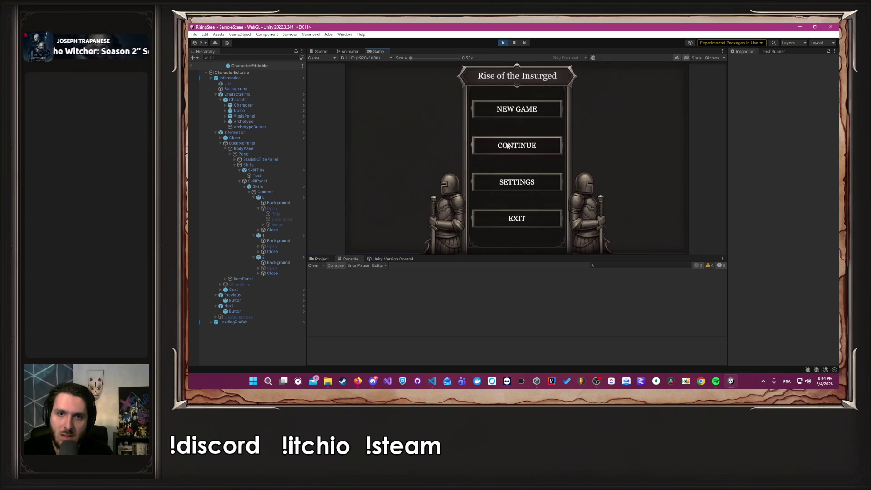
left_click(510, 107)
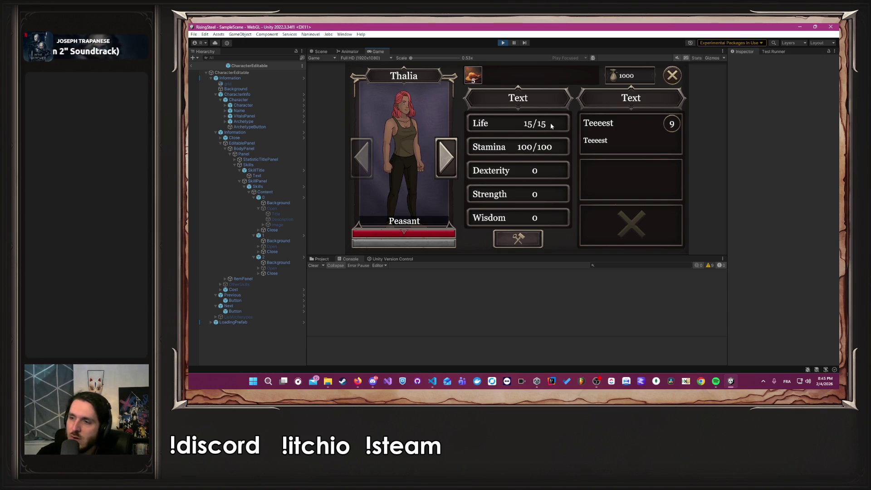
key("alt+Tab")
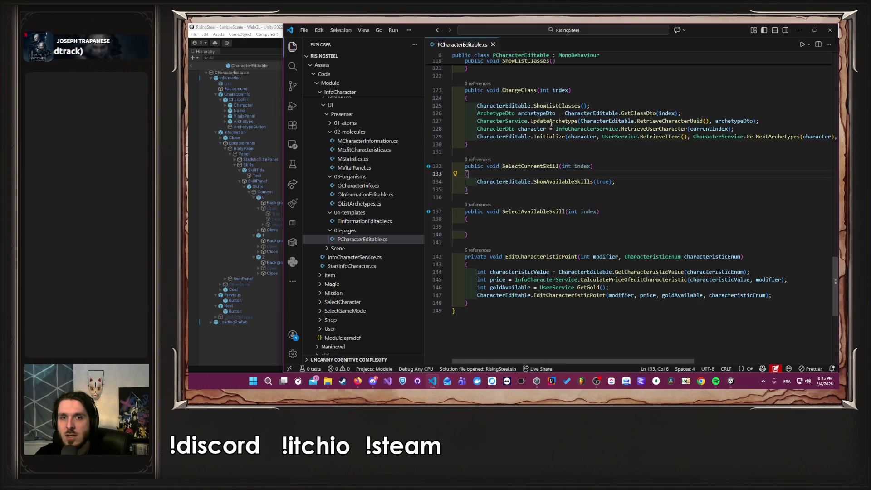
- Follow the CharacterEditable reference into TInformationEditable.cs and scroll through it
scroll(653, 198, "up", 5)
scroll(653, 198, "up", 20)
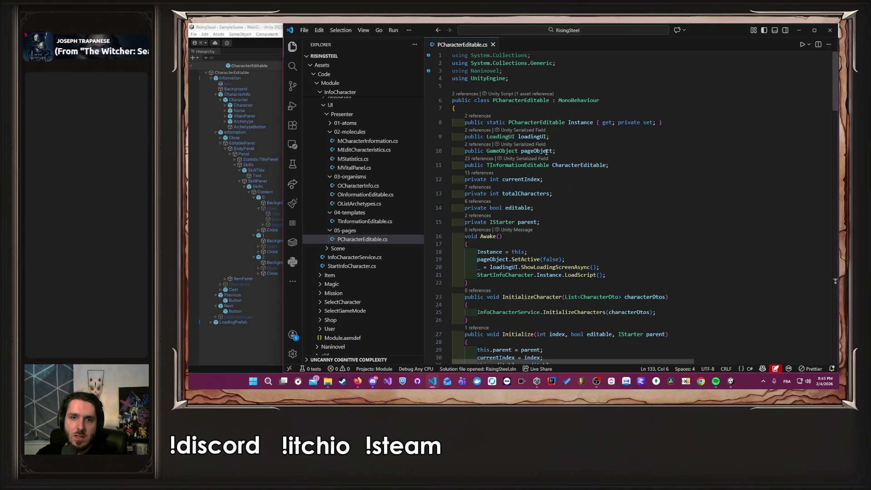
left_click(521, 165, "ctrl")
scroll(633, 149, "down", 20)
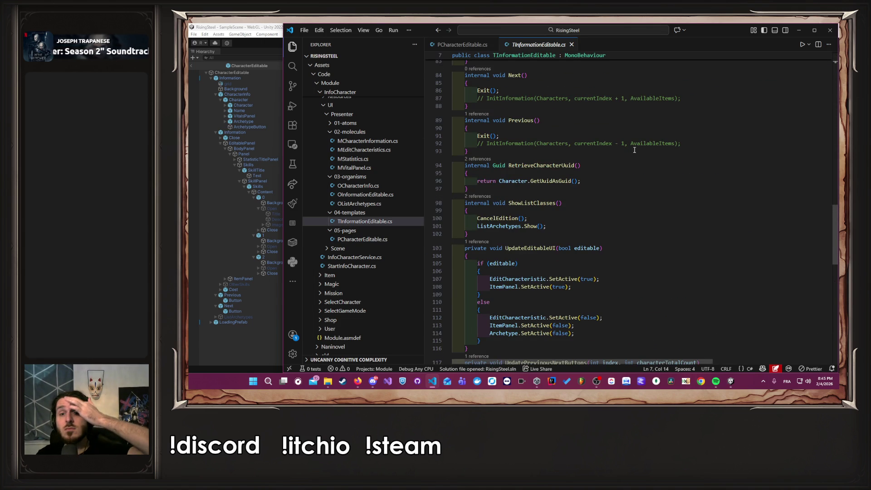
scroll(634, 150, "down", 14)
scroll(633, 155, "up", 7)
scroll(633, 156, "down", 9)
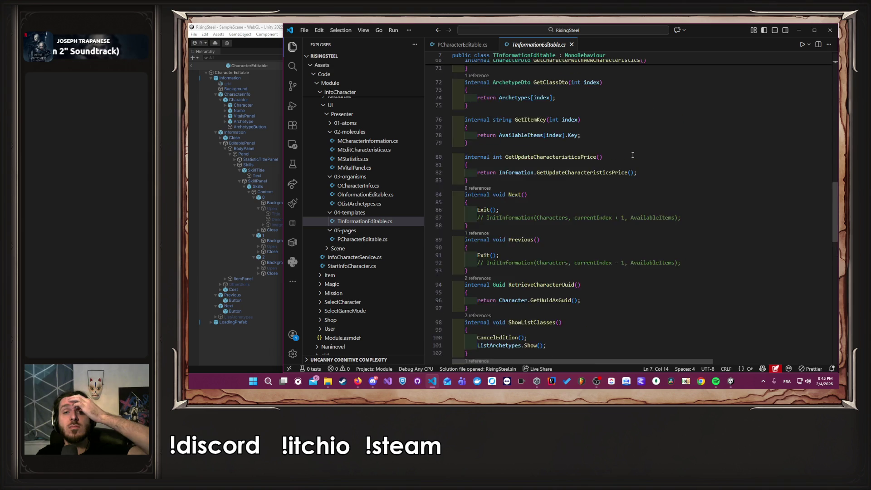
- Jump to the ShowAvailableSkills definition in OInformationEditable.cs, then return to Unity
left_click(567, 158, "ctrl")
scroll(568, 158, "up", 5)
left_click(195, 347)
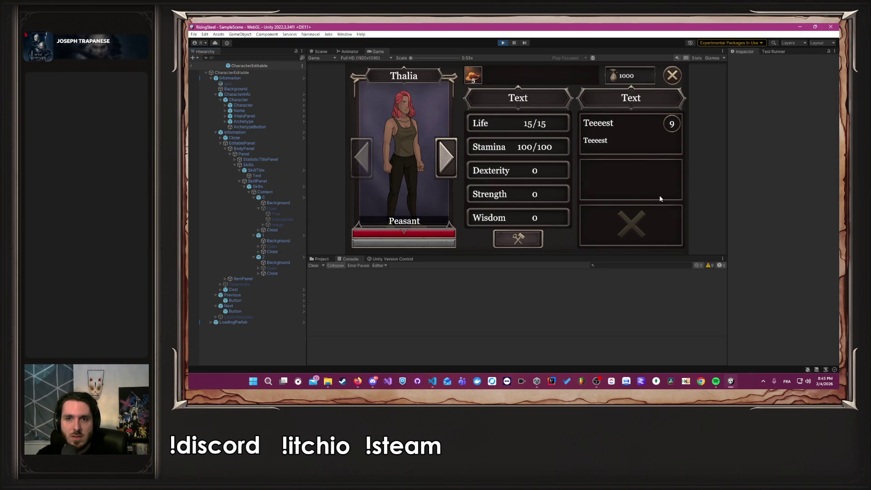
- Test the empty skill slot, stop play mode, and collapse skill slots 0, 1 and 2
left_click(641, 181)
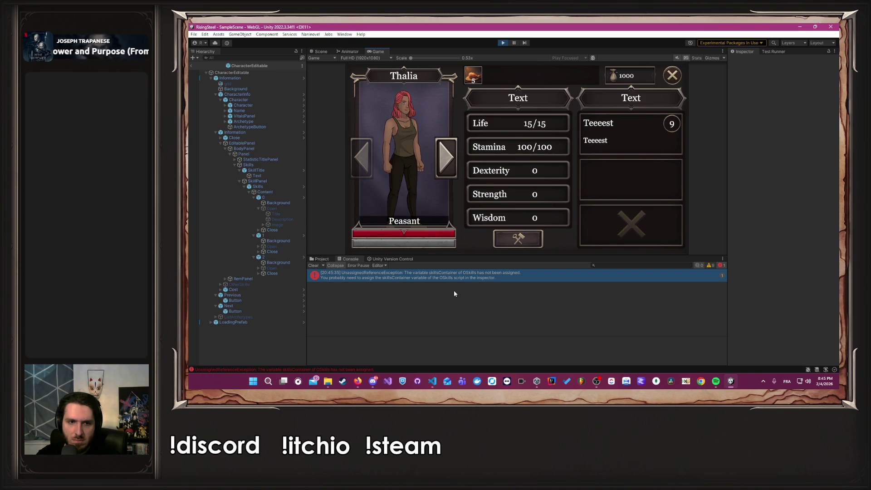
left_click(503, 42)
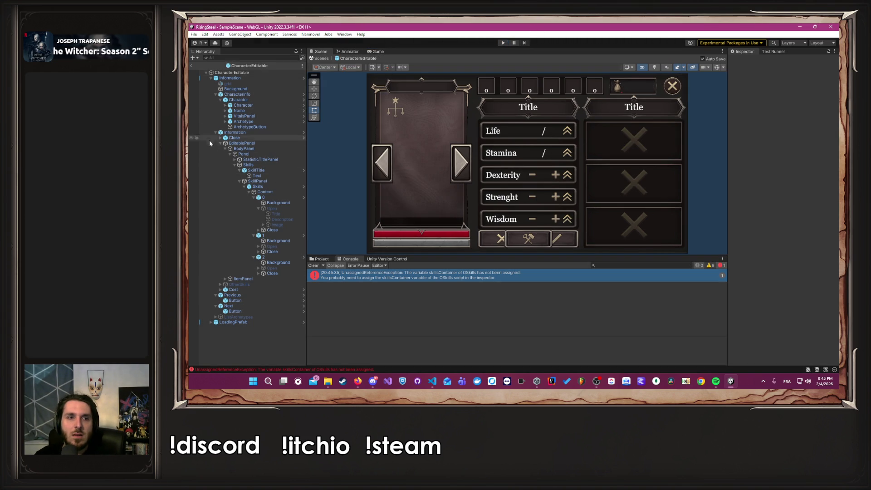
left_click(253, 198)
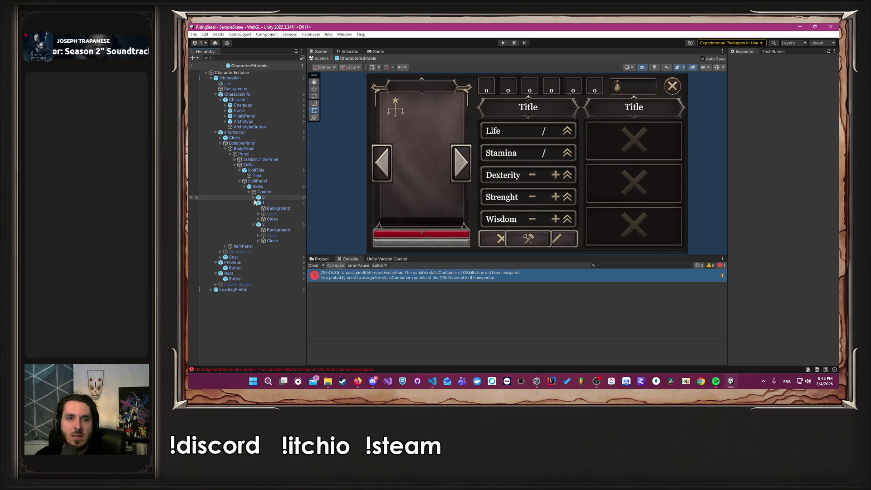
left_click(253, 203)
left_click(253, 209)
- Inspect the components of skill slot 0, the Skills object and SkillTitle
left_click(262, 198)
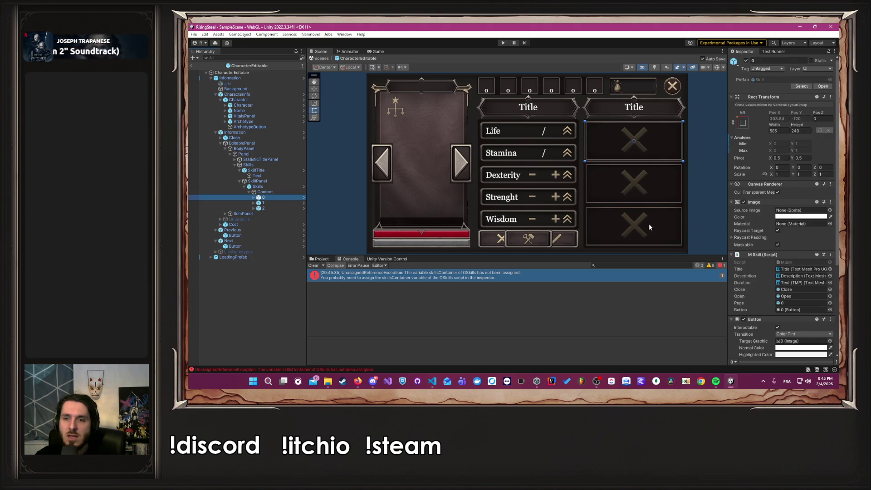
scroll(746, 185, "down", 5)
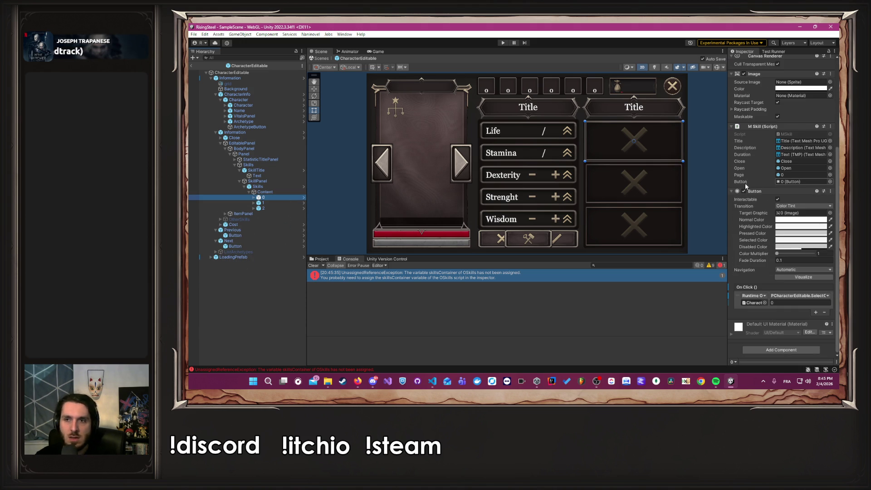
left_click(279, 187)
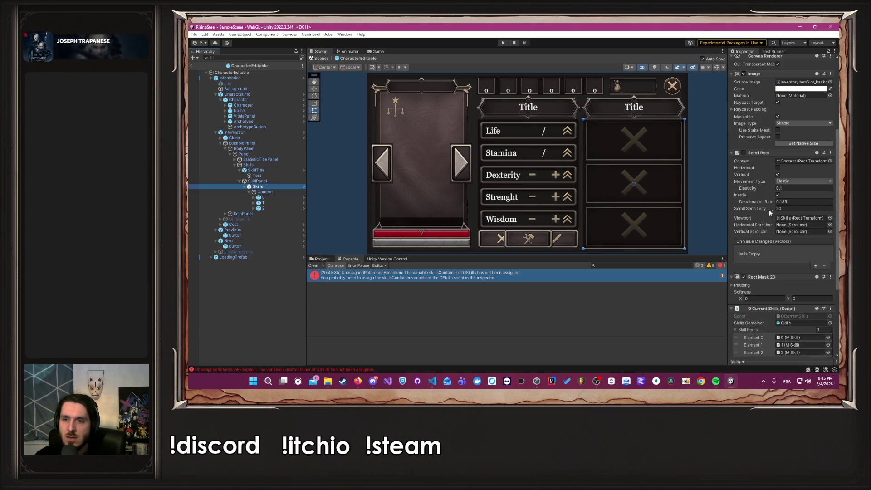
scroll(782, 208, "down", 5)
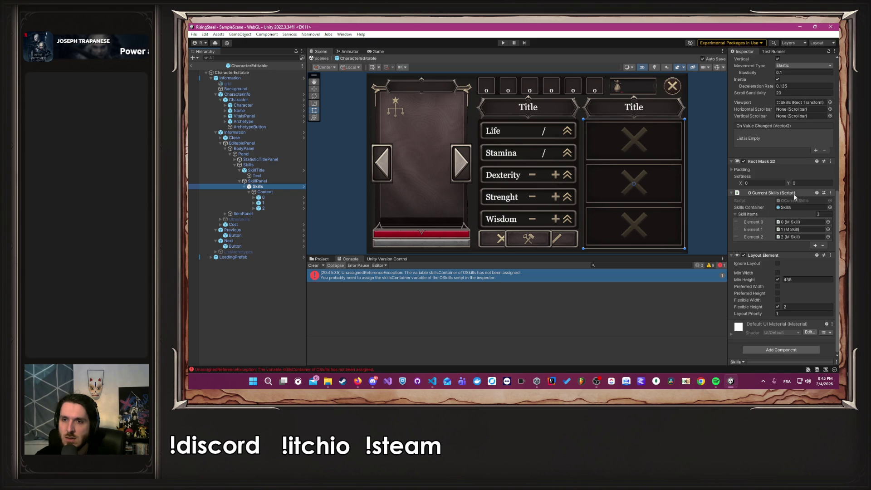
left_click(269, 170)
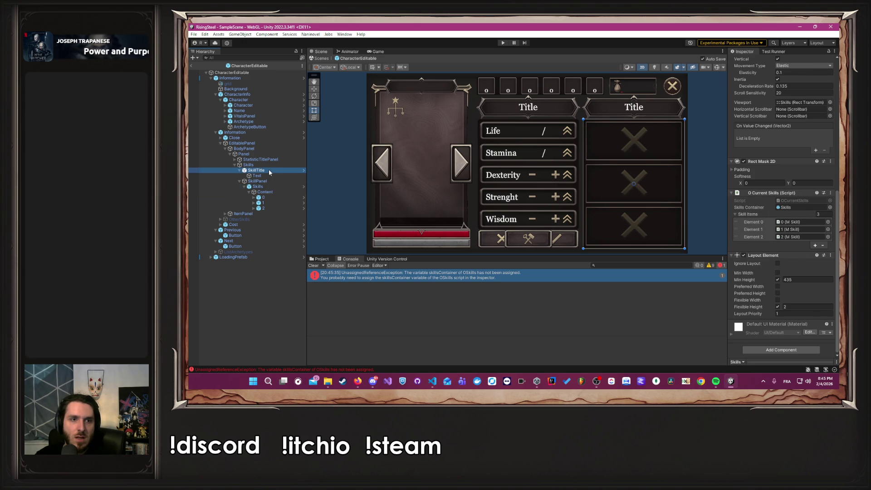
- Inspect Information, then open the console error's stack-trace line in OSkills.cs
left_click(250, 134)
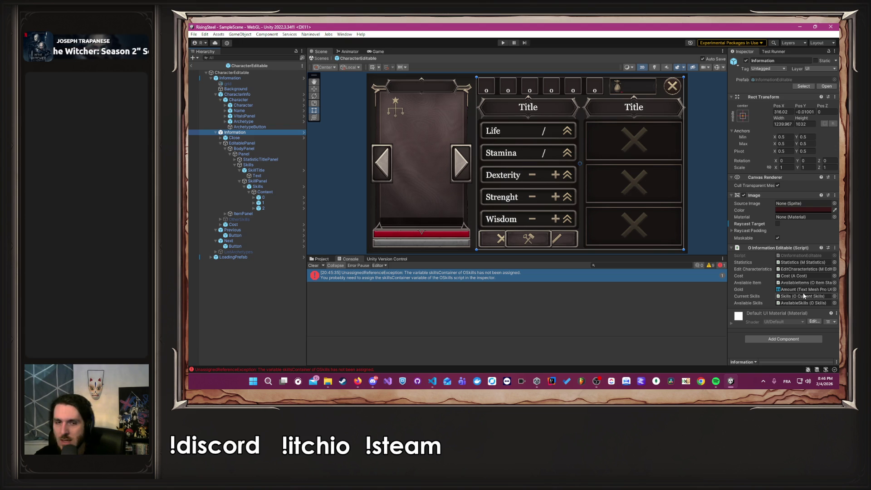
left_click(433, 278)
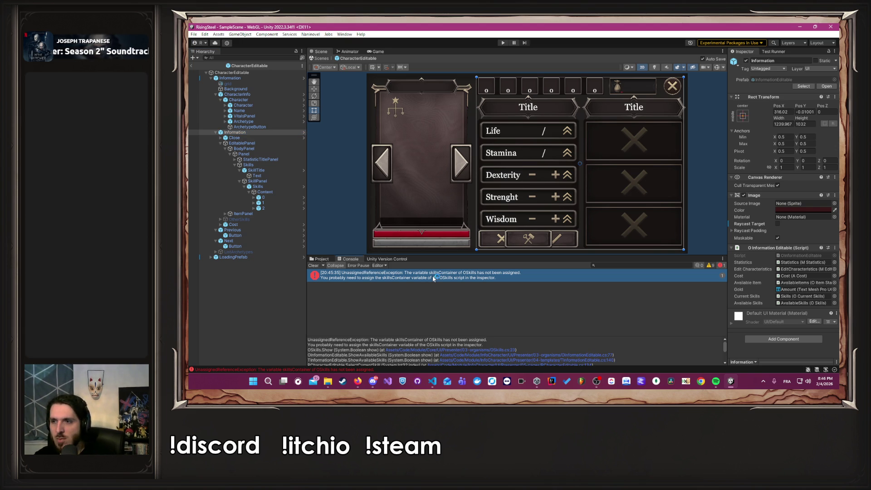
double_click(432, 278)
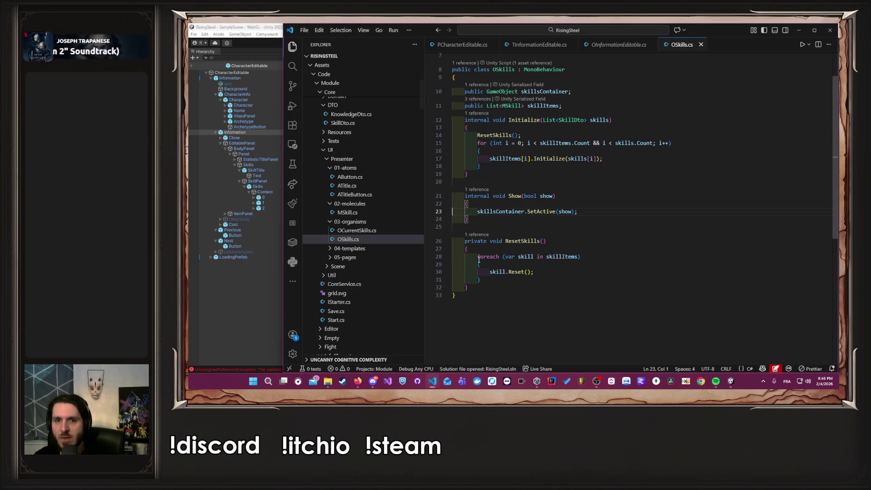
- Highlight skillsContainer's uses and declaration in OSkills.cs, then back in Unity select SkillTitle
double_click(514, 211)
scroll(549, 228, "up", 2)
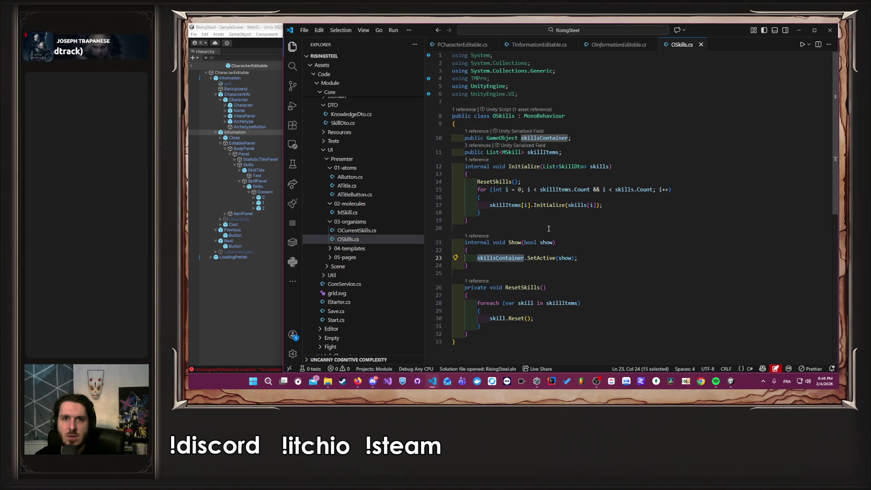
scroll(549, 228, "down", 1)
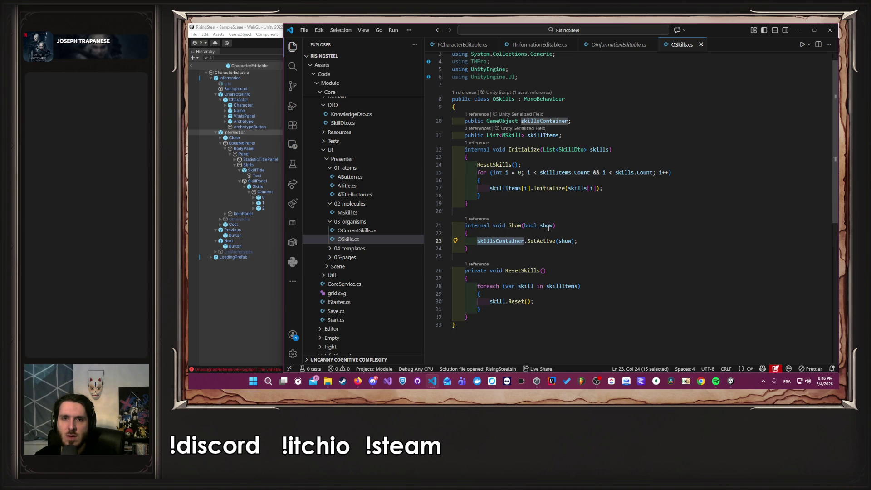
left_click(232, 295)
left_click(268, 171)
scroll(798, 279, "down", 3)
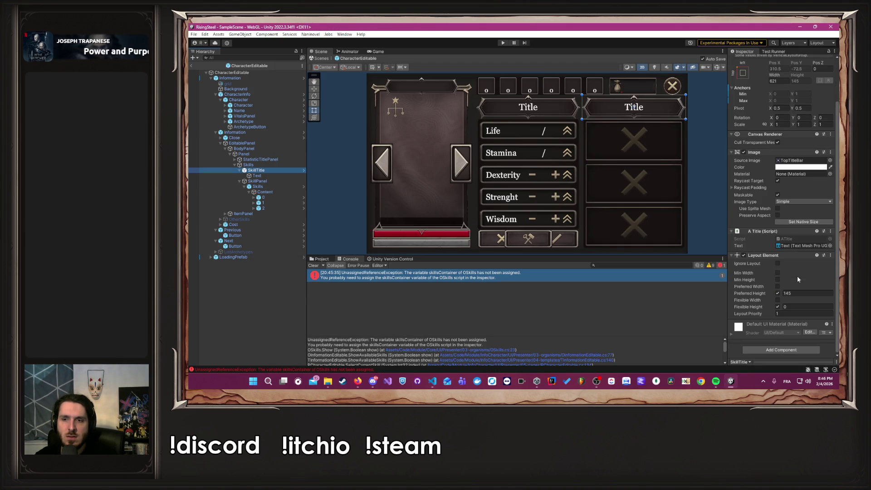
- Select OtherSkills > AvailableSkills, try it as the Skills Container, then clear that assignment
left_click(257, 186)
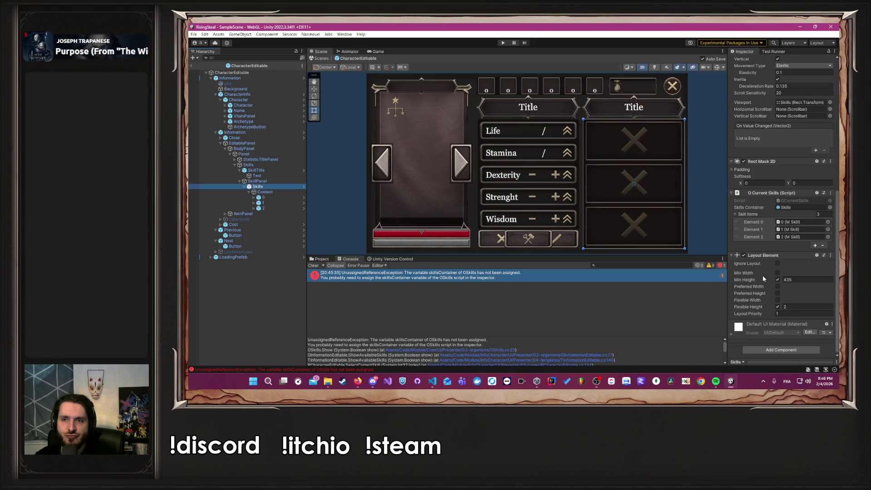
left_click(239, 220)
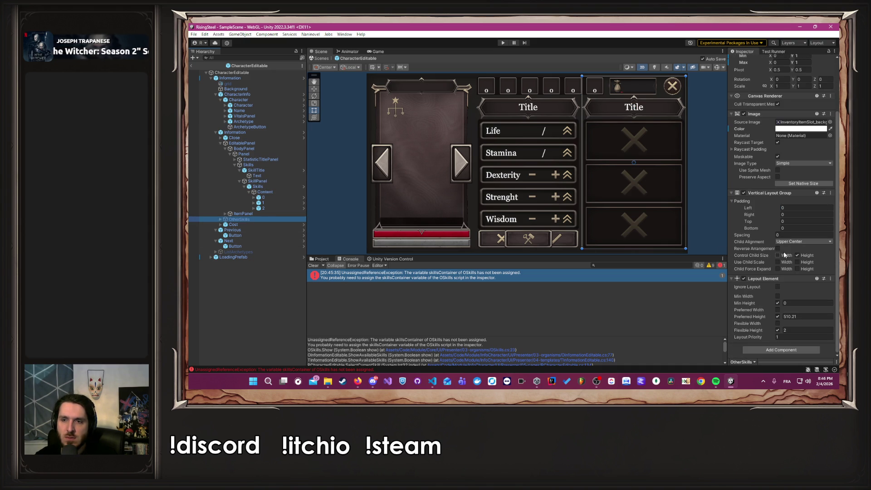
left_click(221, 219)
left_click(239, 225)
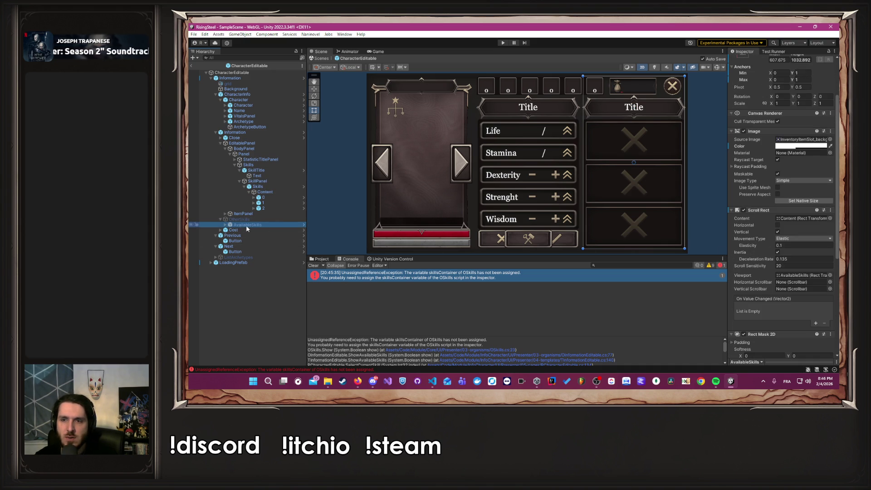
scroll(739, 239, "down", 5)
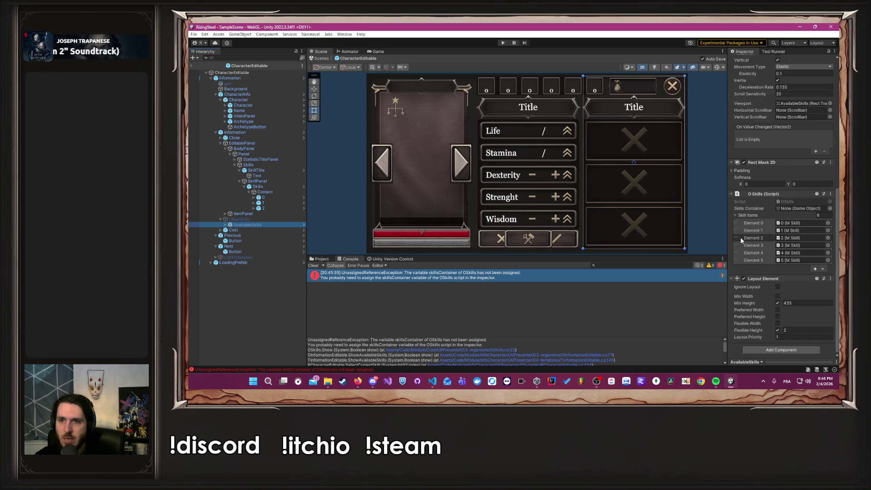
left_click(227, 225)
left_click_drag(227, 225, 790, 209)
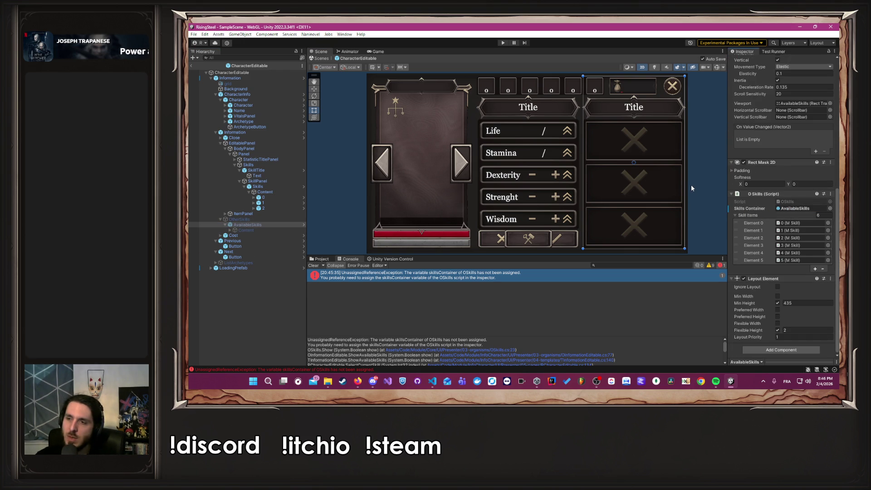
left_click(798, 208)
key("Delete")
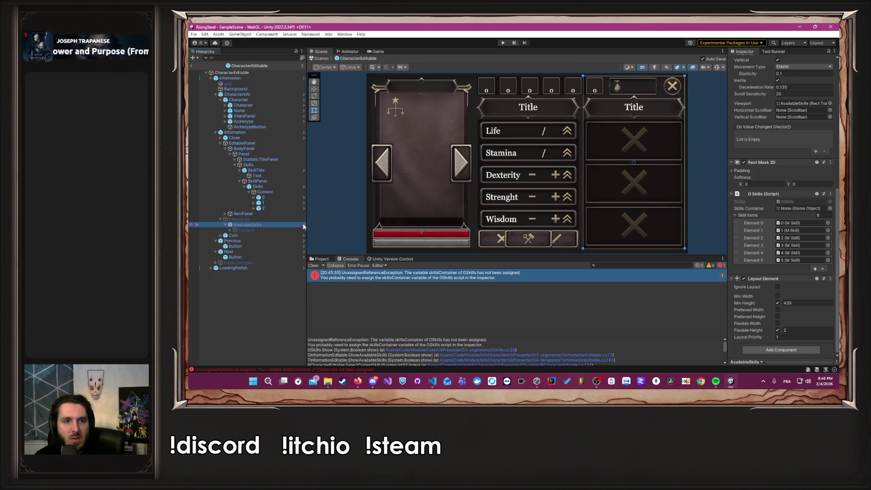
- Inside the AvailableSkills prefab, assign AvailableSkills as Skills Container, return to CharacterEditable, and Play
left_click(303, 225)
scroll(790, 198, "down", 3)
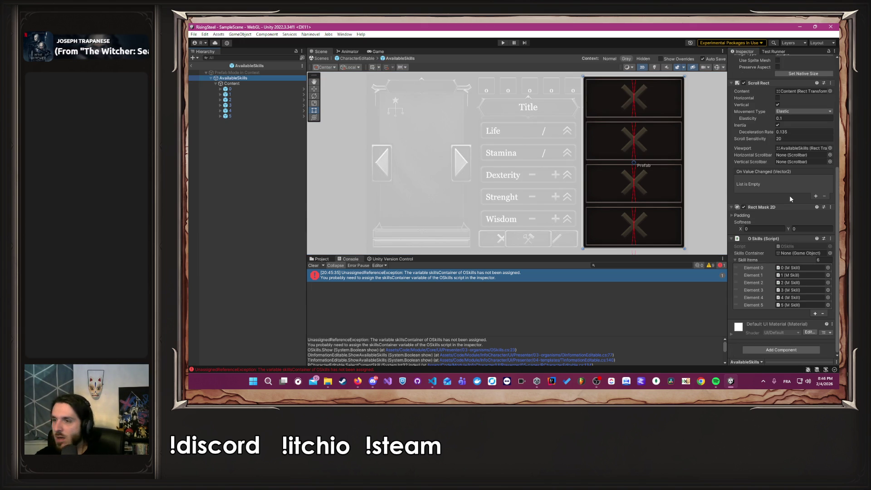
mouse_move(232, 79)
left_mouse_down()
mouse_move(521, 160)
mouse_move(764, 255)
mouse_move(792, 253)
left_mouse_up()
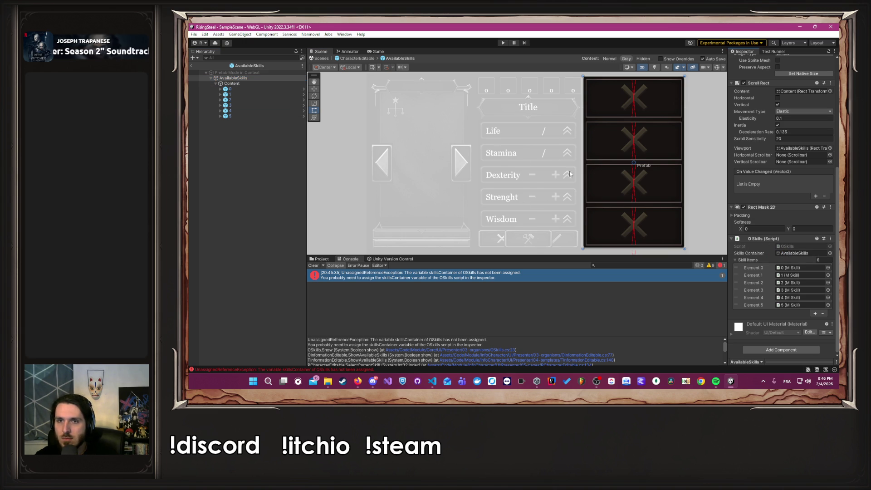
left_click(369, 60)
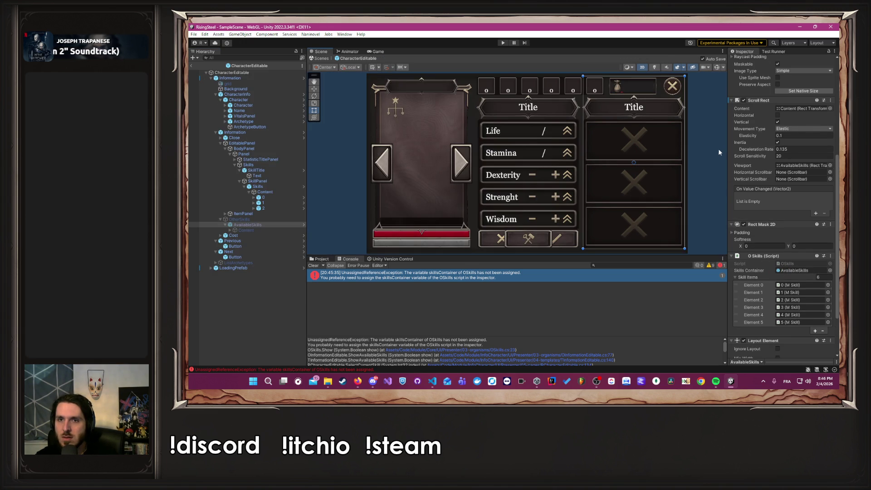
left_click(504, 43)
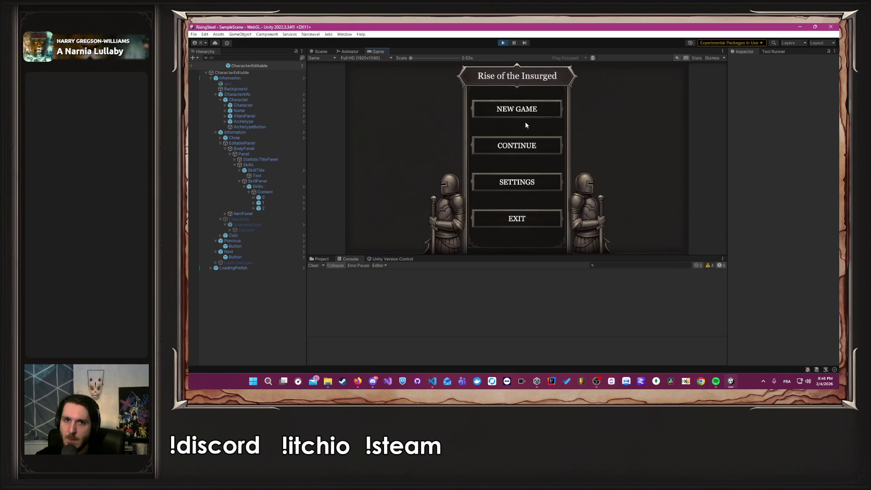
- Start a NEW GAME to reach the character sheet, then switch to VS Code
left_click(512, 118)
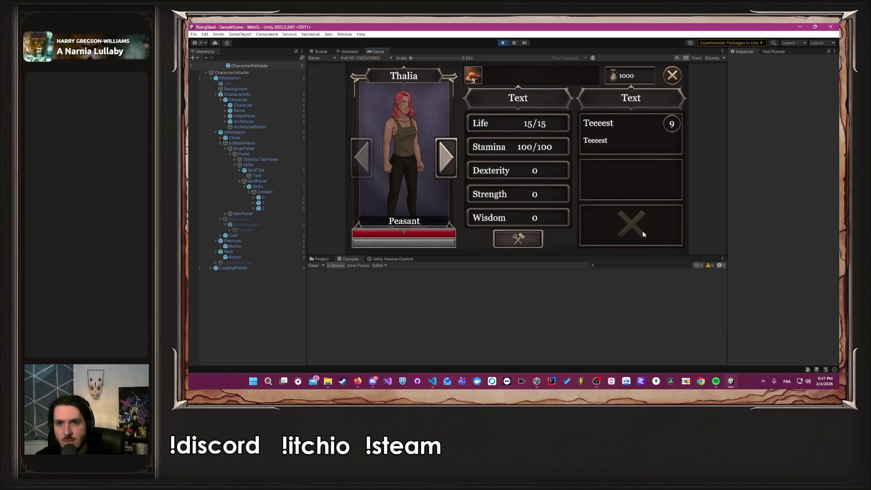
key("alt+Tab")
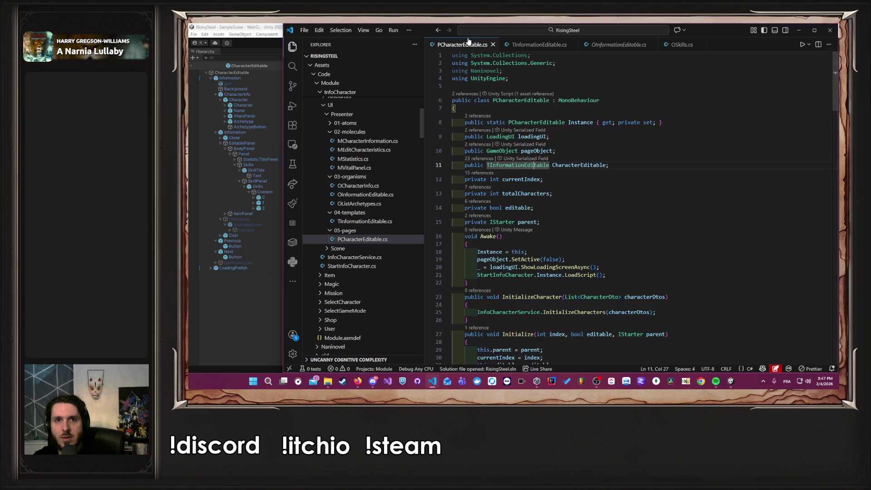
- Follow ShowAvailableSkills through TInformationEditable, OInformationEditable and OSkills to SetActive, then return to Unity
scroll(577, 190, "down", 10)
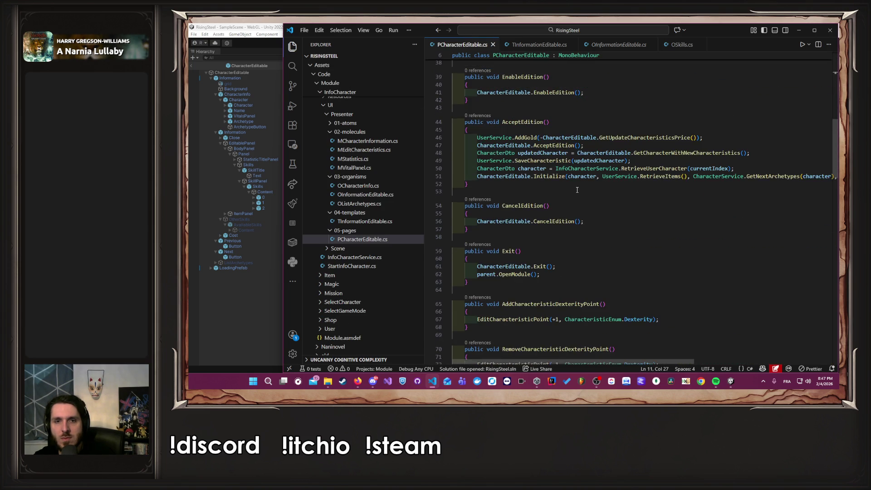
scroll(577, 190, "up", 5)
scroll(577, 189, "down", 20)
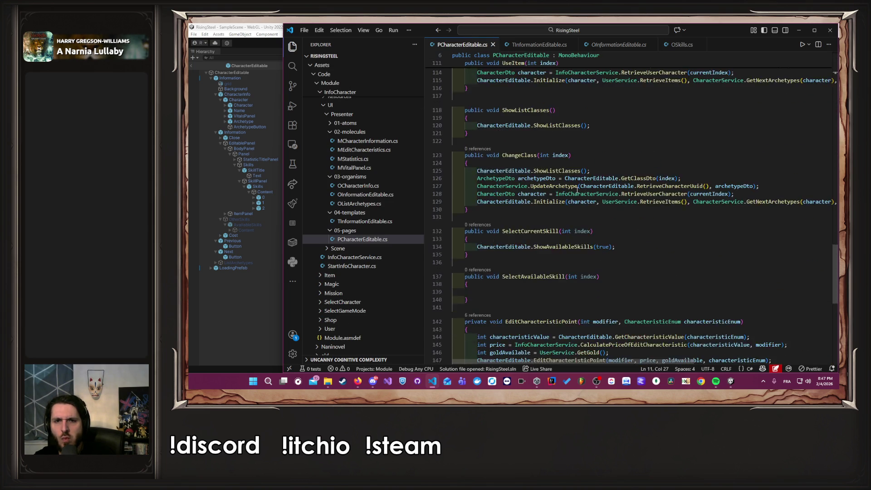
scroll(605, 200, "up", 2)
left_click(563, 200, "ctrl")
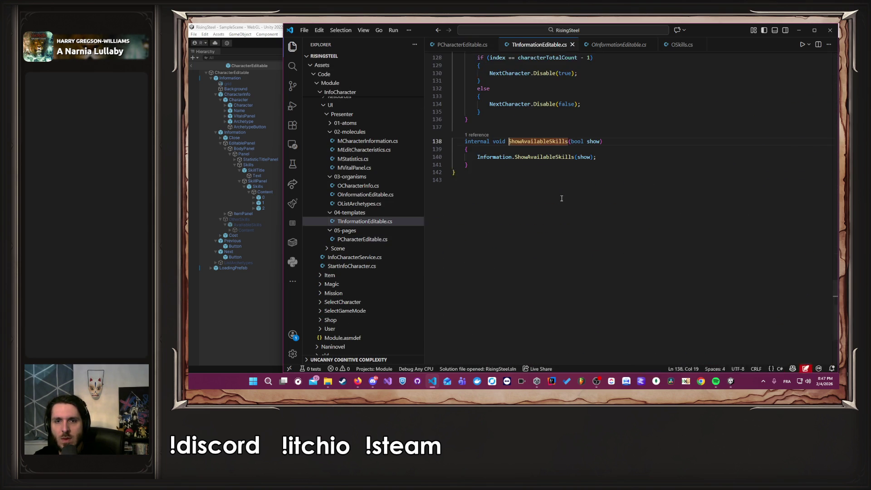
left_click(561, 160, "ctrl")
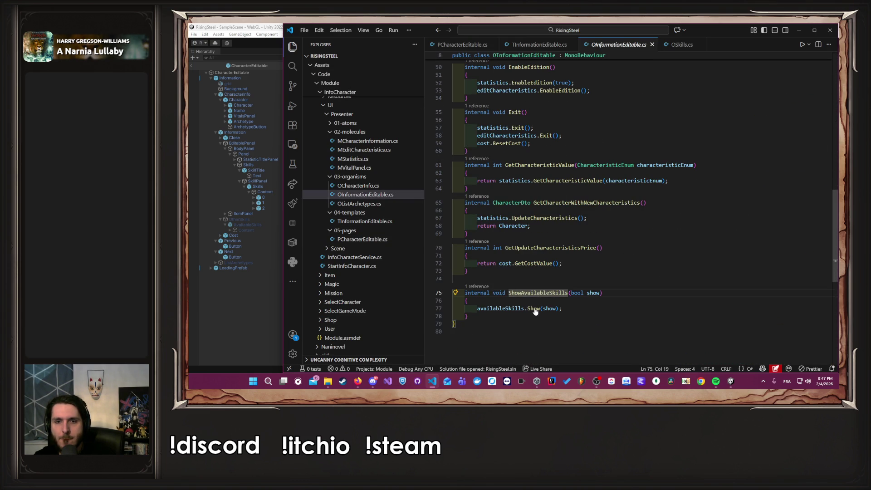
left_click(555, 307, "ctrl")
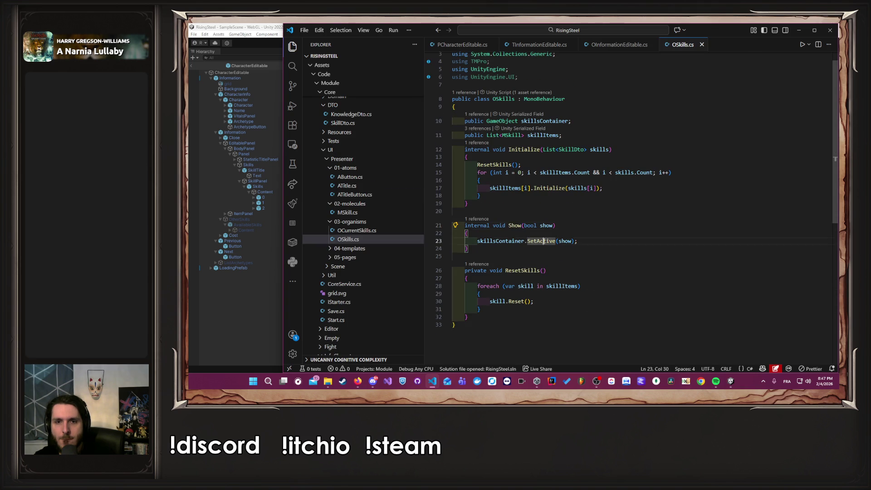
left_click(547, 242, "ctrl")
key("alt+Left")
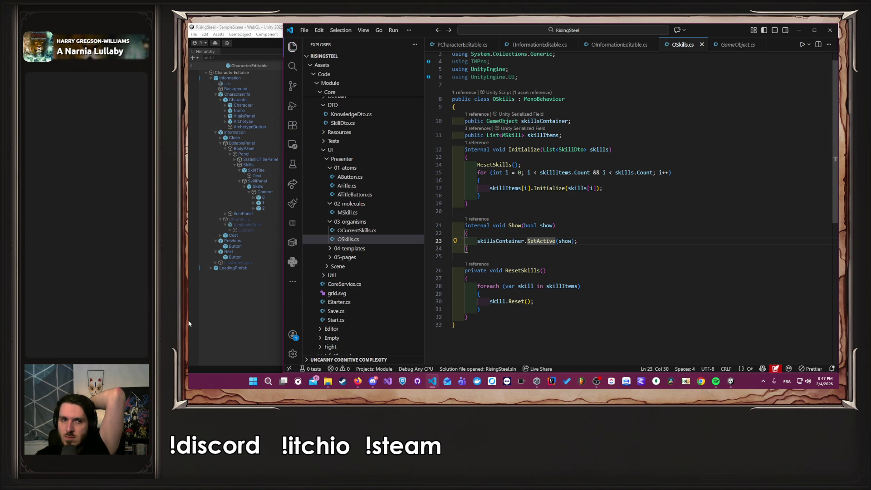
left_click(260, 319)
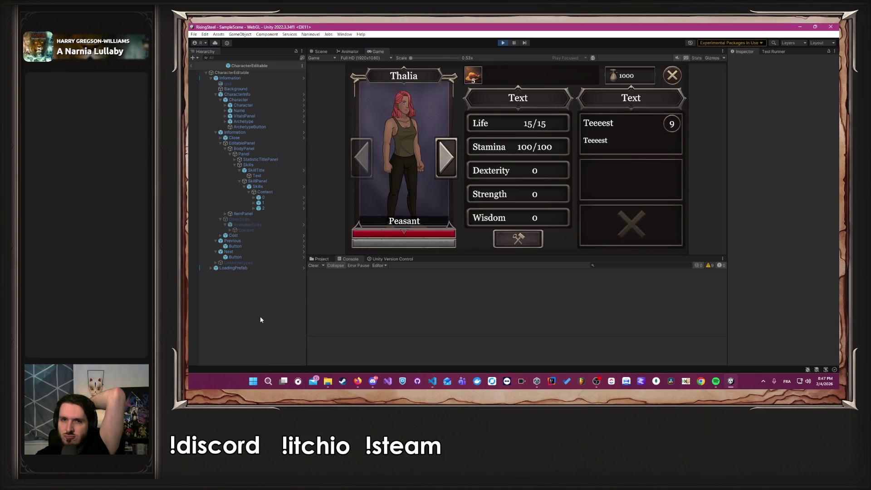
- Stop play mode, inspect the ListArchetypes object, then clear the selection
left_click(504, 43)
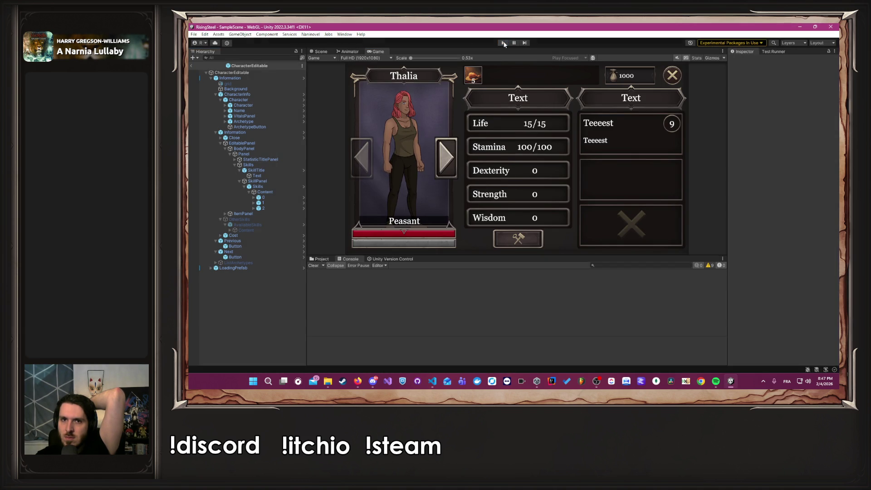
left_click(263, 262)
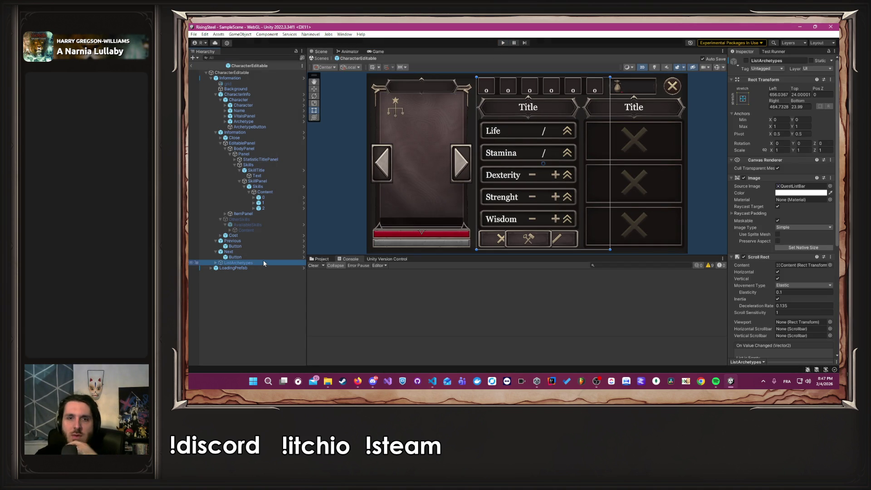
scroll(801, 235, "down", 5)
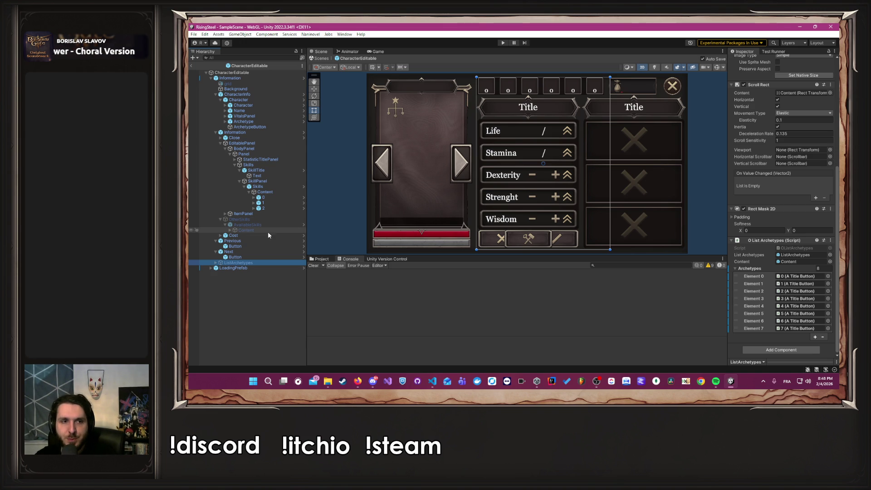
left_click(706, 163)
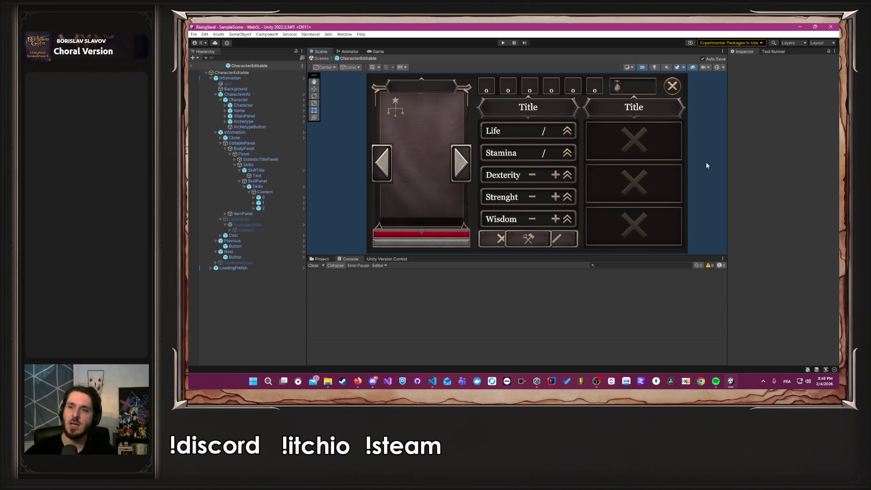
- Select Information, Background, VitalsPanel, Archetype and ArchetypeButton in turn
left_click(396, 113)
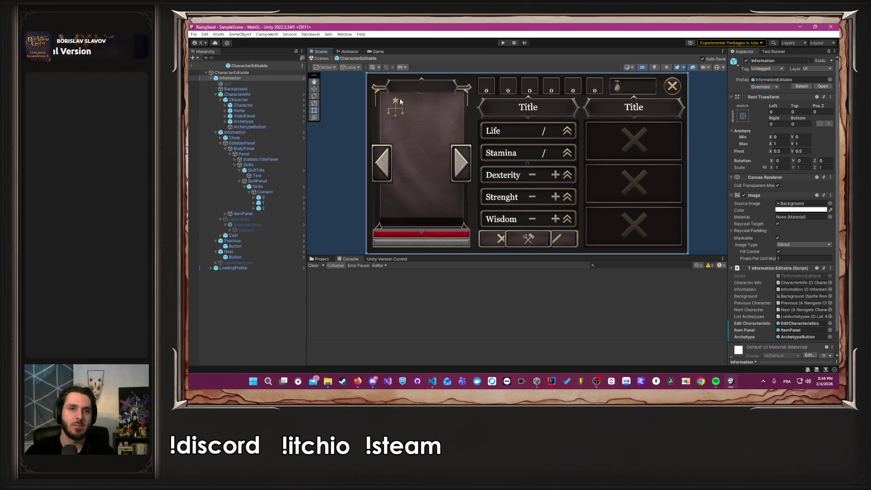
left_click(398, 109)
left_click(396, 110)
left_click(396, 110)
left_click(396, 110)
left_click(397, 111)
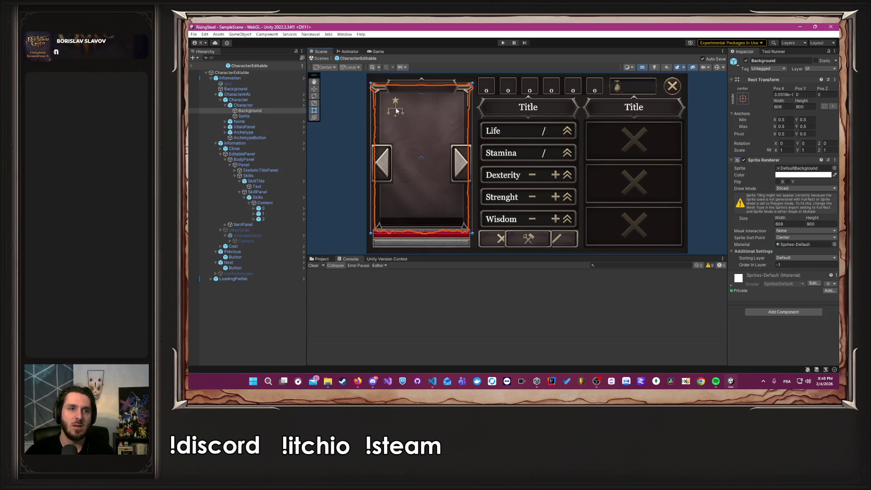
left_click(266, 126)
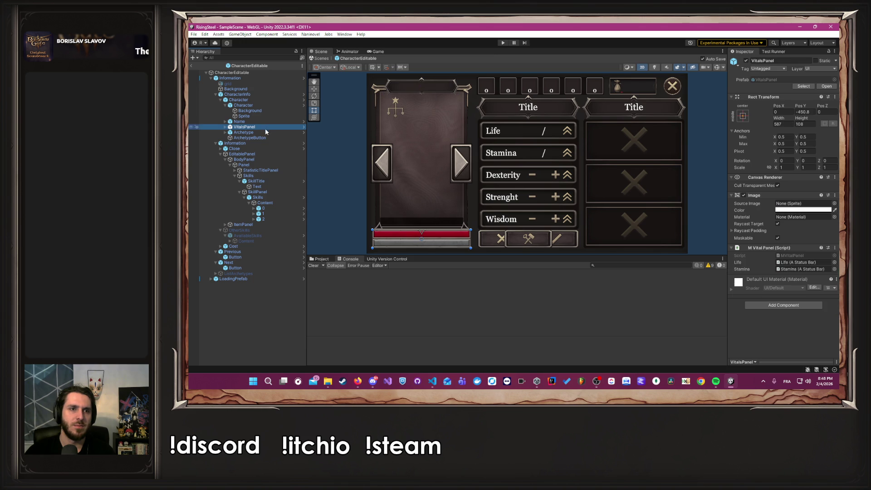
left_click(266, 130)
left_click(268, 137)
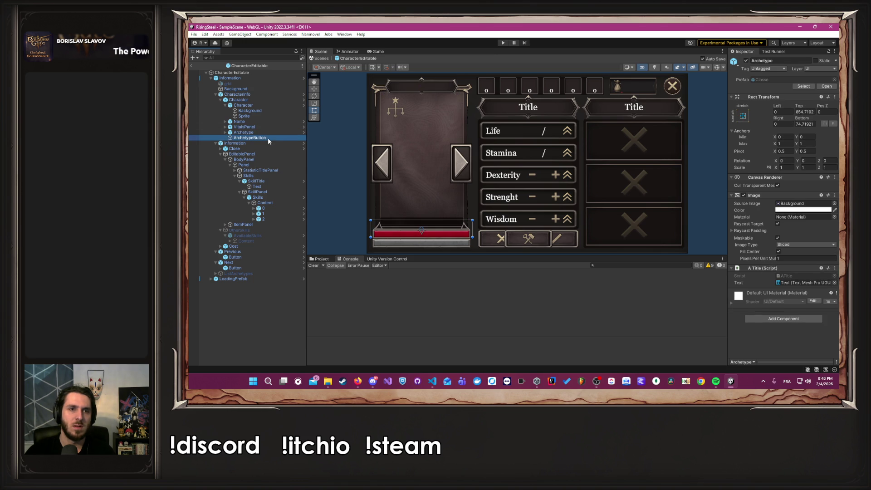
- Open ArchetypeButton's On Click function list, then switch back to VS Code
scroll(766, 257, "down", 3)
left_click(799, 295)
left_click(798, 295)
left_click(799, 295)
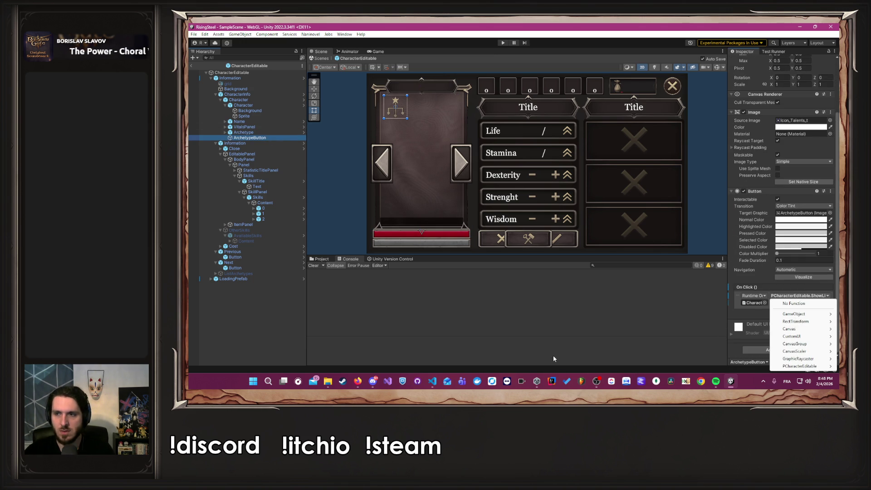
left_click(432, 381)
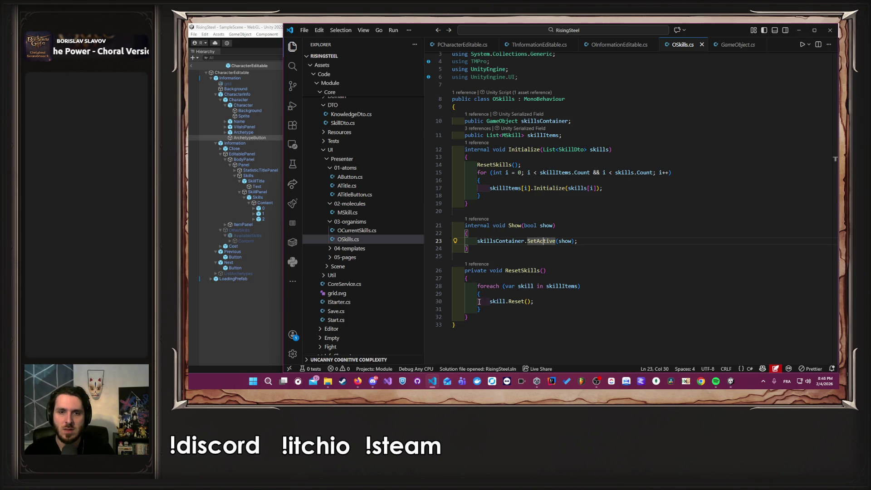
- Back in PCharacterEditable.cs, scroll through and go to the ShowListClasses definition
key("alt+Left")
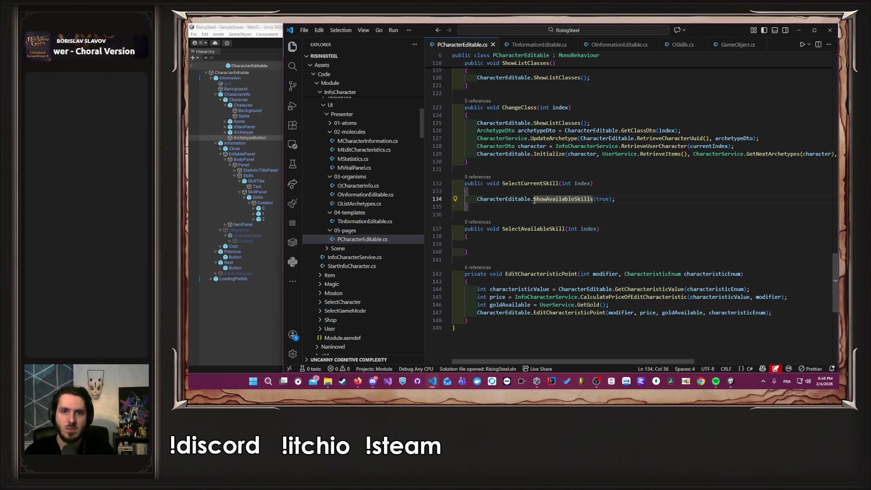
scroll(563, 217, "up", 20)
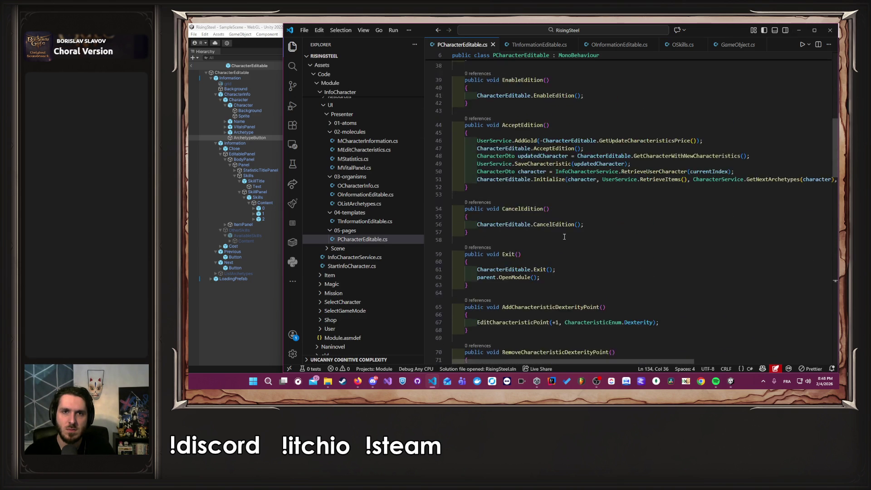
scroll(565, 236, "up", 10)
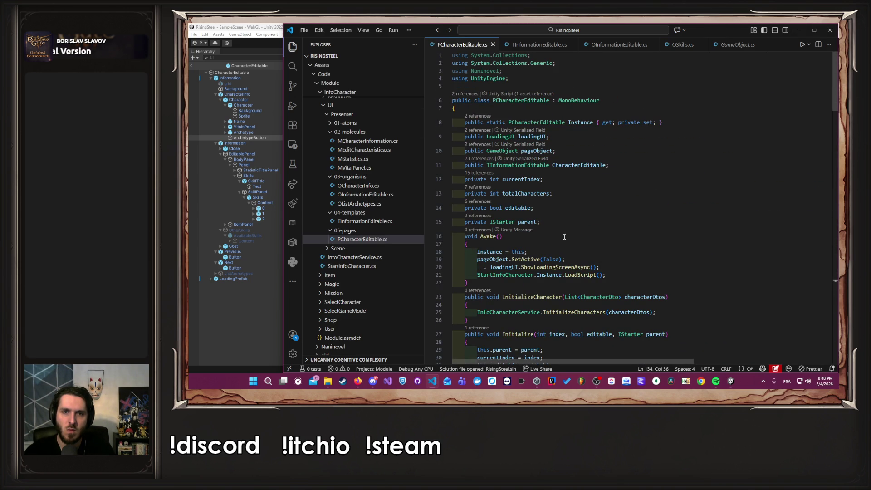
scroll(565, 236, "down", 15)
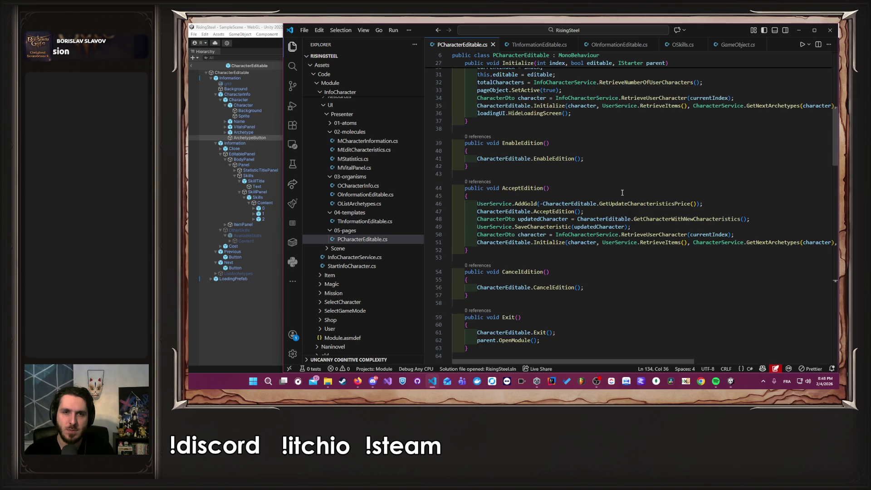
scroll(622, 193, "down", 7)
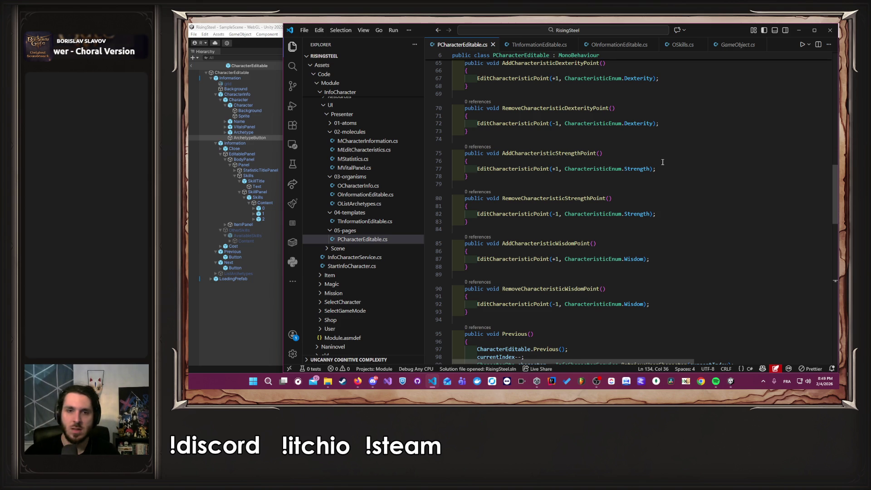
scroll(622, 190, "down", 6)
scroll(621, 182, "down", 7)
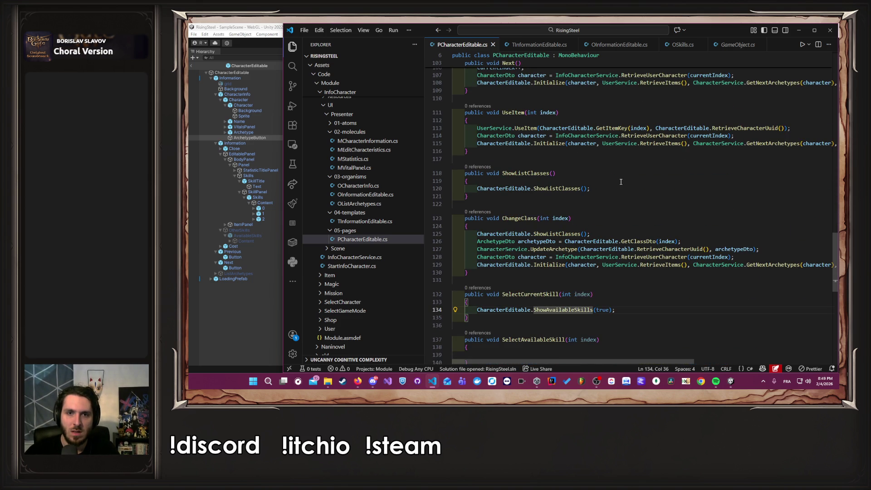
left_click(562, 188, "ctrl")
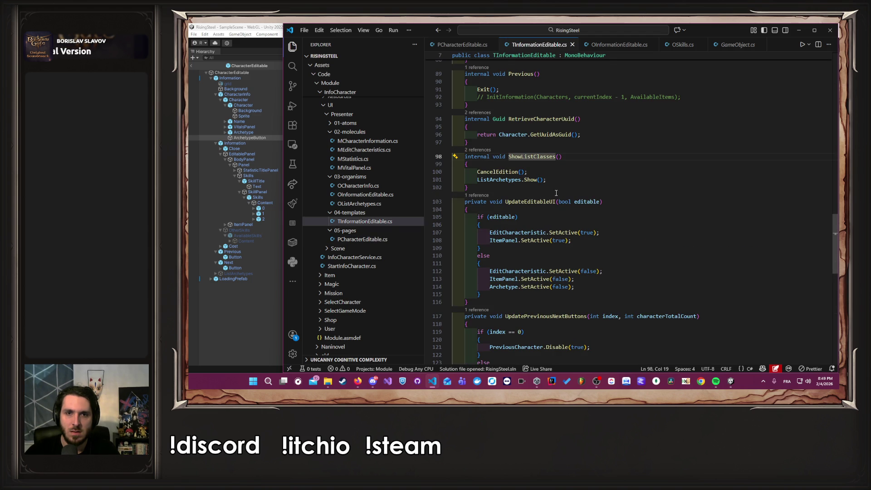
- Trace OListArchetypes.Show and isActive, select its Awake setup lines, then open OInformationEditable.cs
left_click(531, 180, "ctrl")
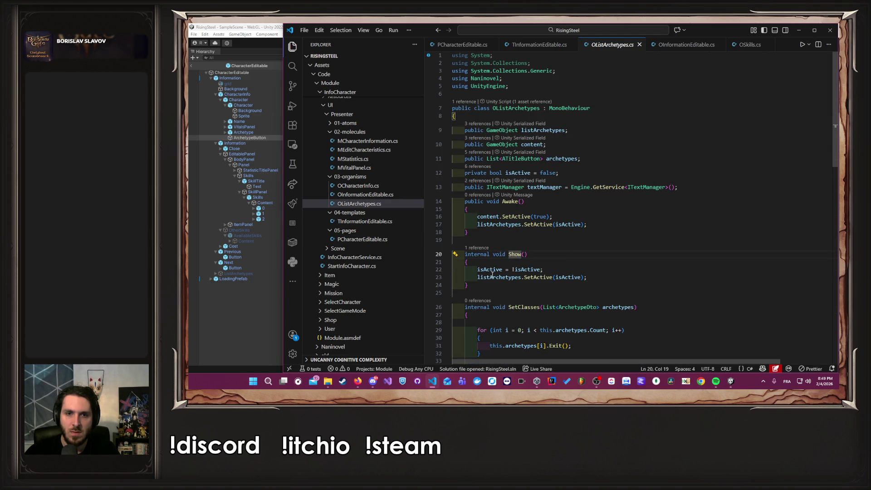
left_click(550, 277)
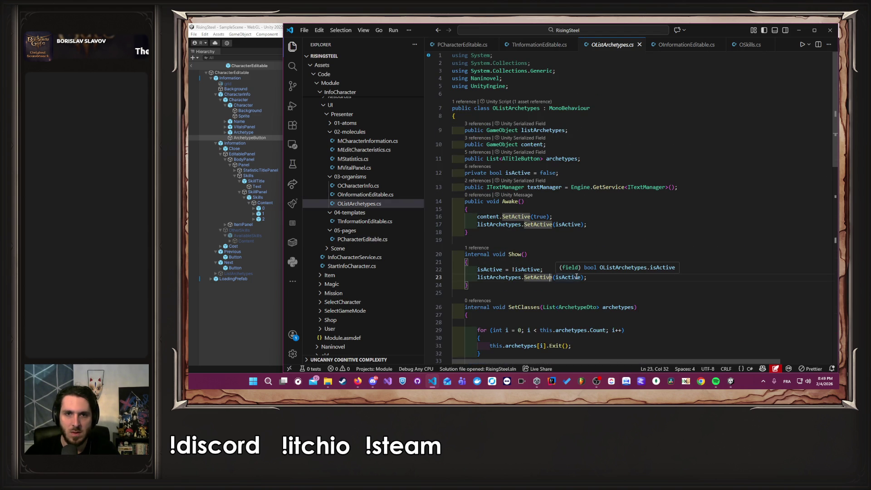
left_click(531, 270)
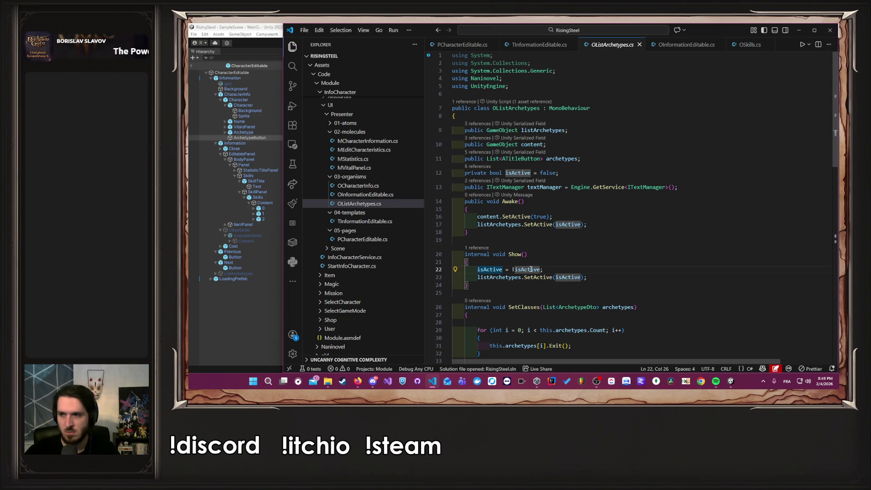
left_click(497, 278)
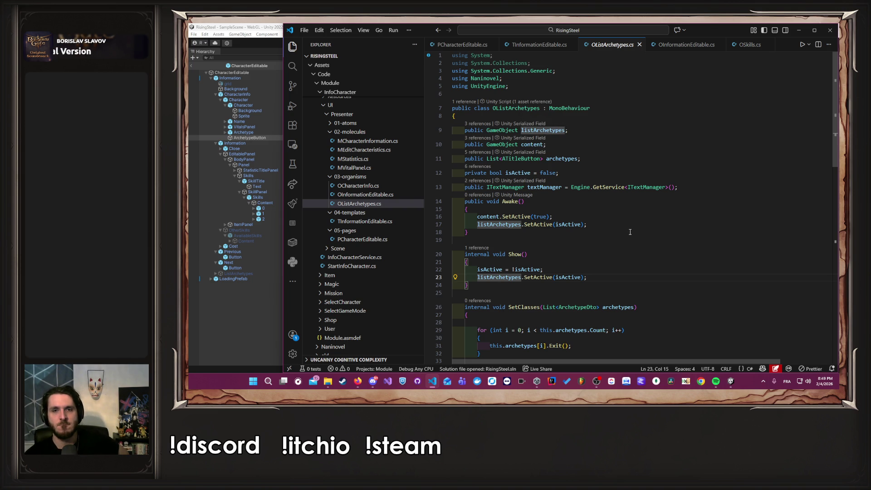
double_click(580, 224)
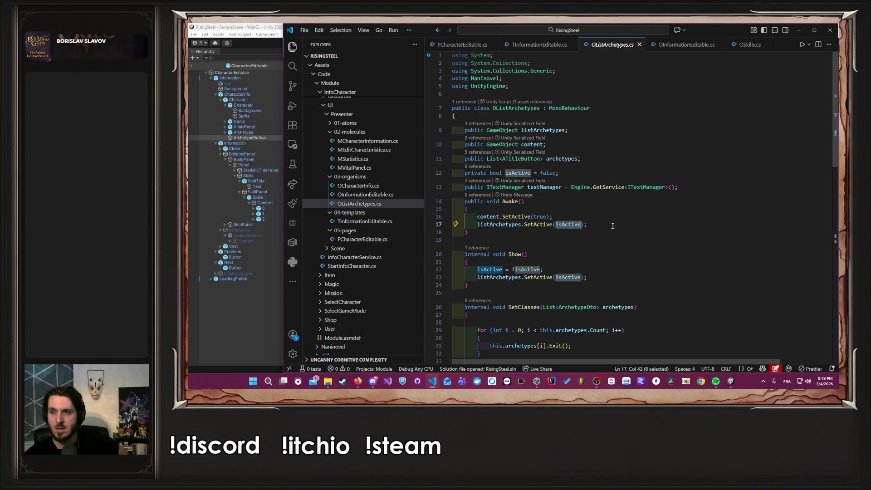
mouse_move(613, 225)
left_mouse_down()
mouse_move(453, 217)
mouse_move(480, 218)
mouse_move(469, 232)
mouse_move(449, 204)
left_mouse_up()
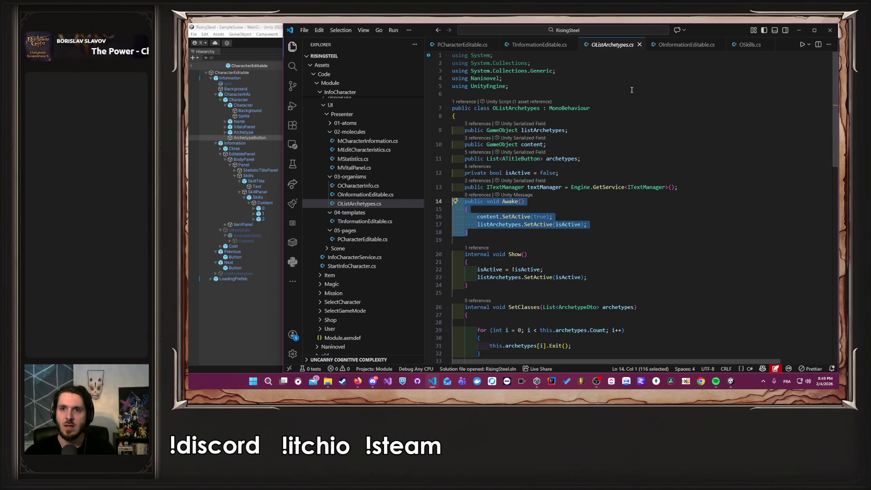
left_click(685, 45)
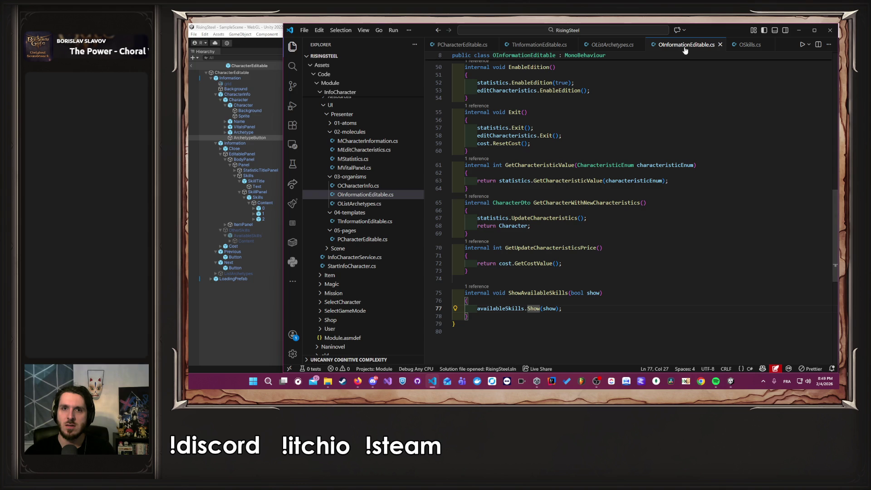
- In OSkills.cs, add the copied Awake method below the skillItems field
left_click(749, 44)
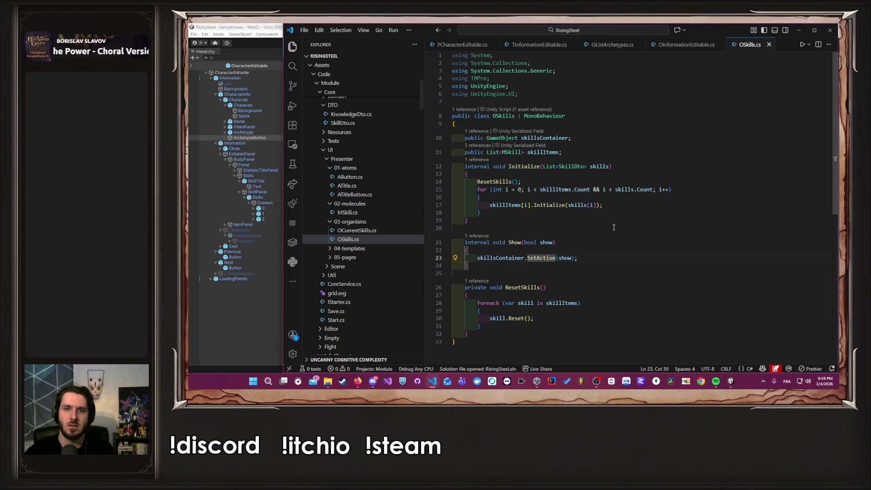
left_click(617, 154)
key("Return")
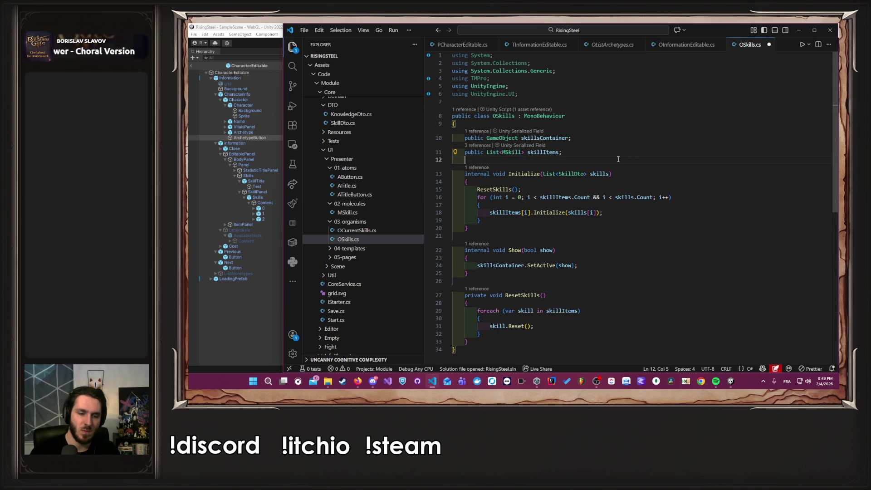
type("public")
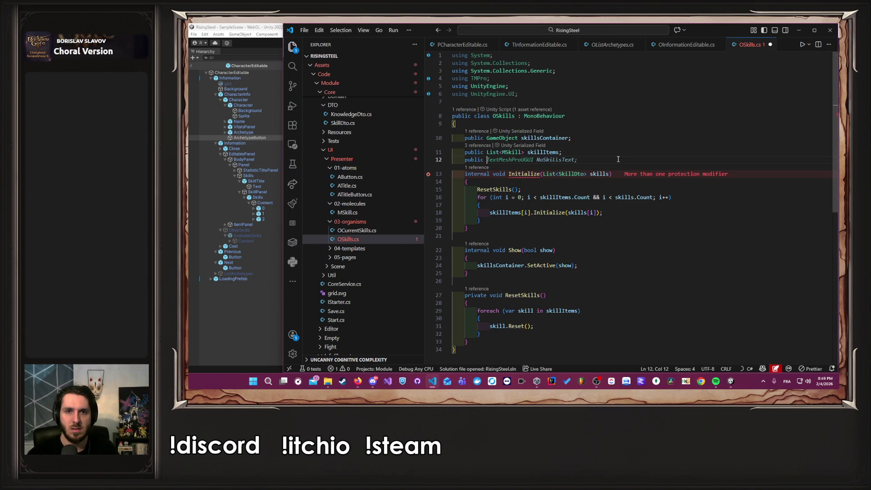
key("Tab")
key("Tab")
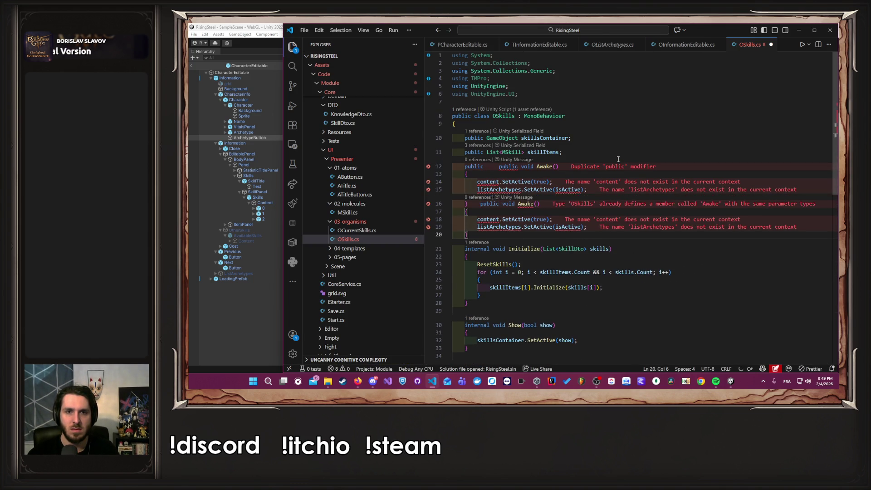
key("ctrl+z")
key("ctrl+z")
key("ctrl+z")
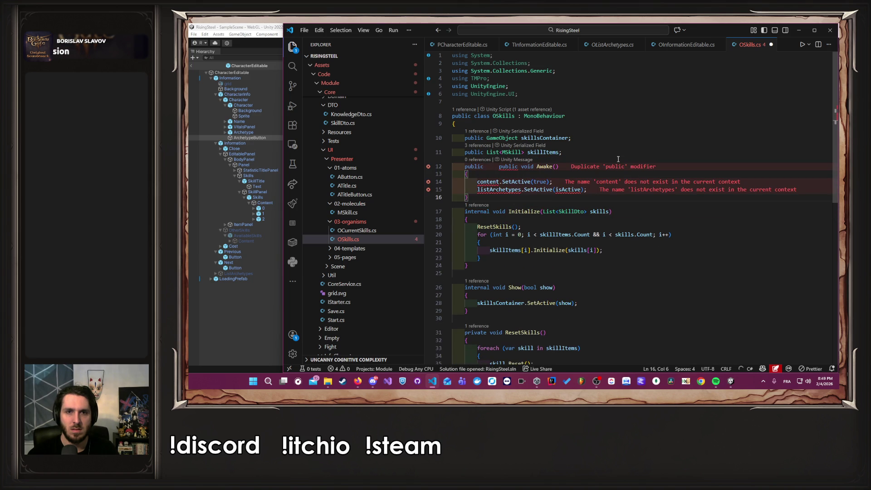
key("Up")
key("shift+ctrl+Right")
key("shift+ctrl+Right")
key("BackSpace")
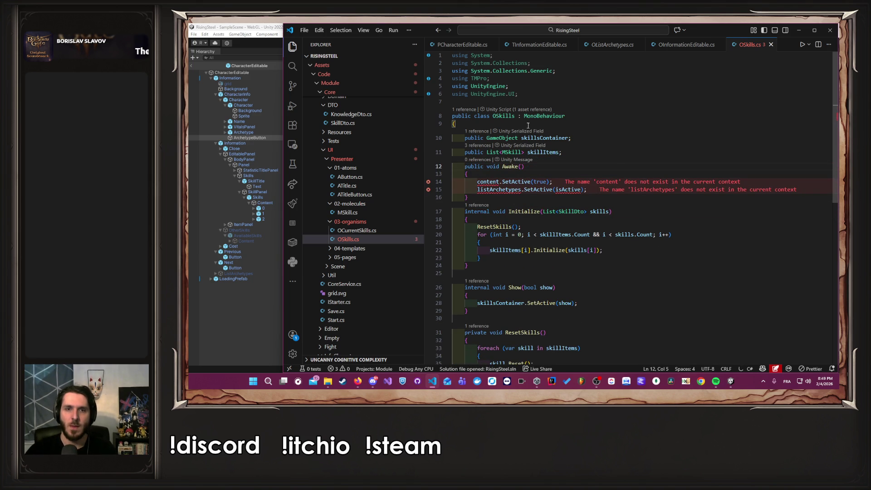
- Replace listArchetypes with skillsContainer and delete the leftover content.SetActive(true) line
double_click(545, 138)
key("ctrl+c")
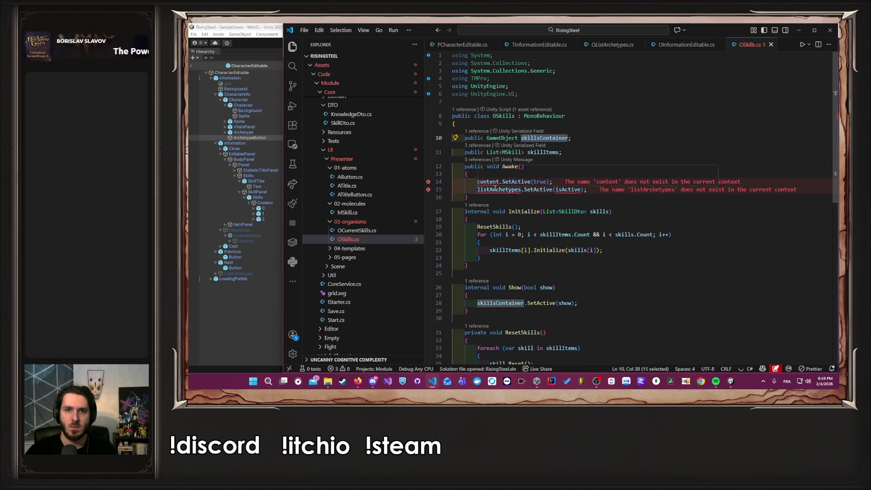
double_click(494, 190)
key("ctrl+v")
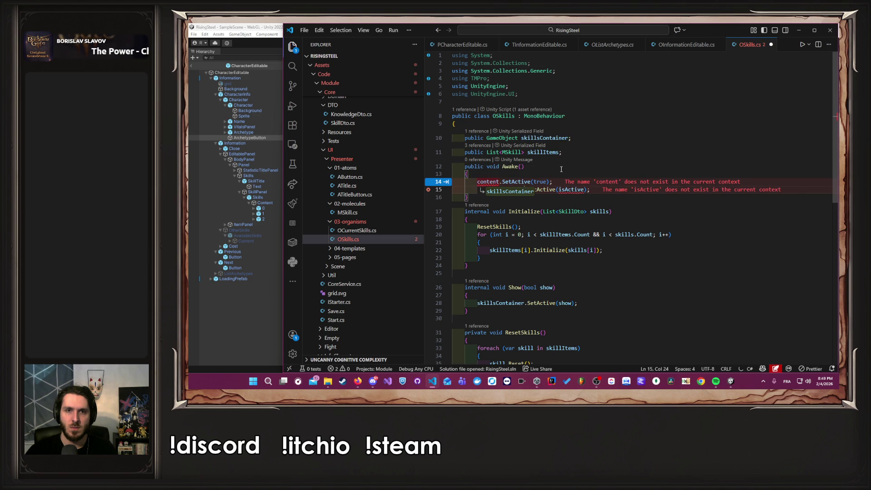
left_click(569, 181)
key("ctrl+shift+Left")
key("ctrl+shift+Left")
key("ctrl+shift+Left")
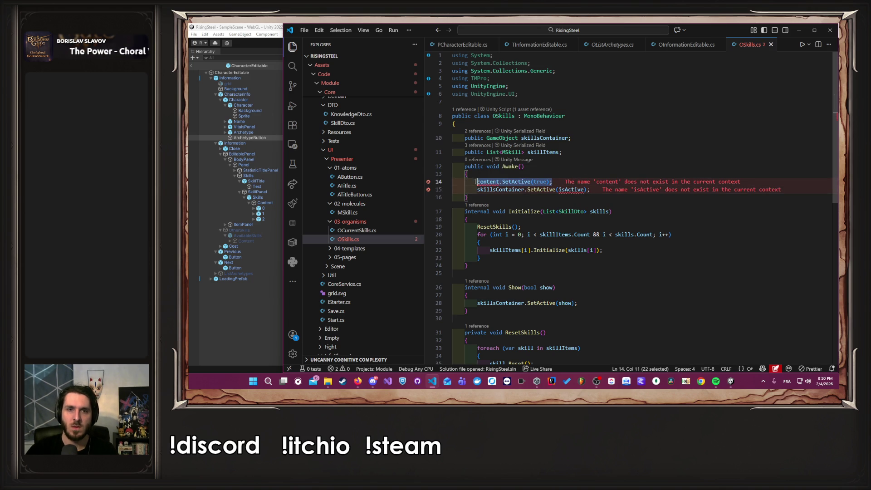
key("BackSpace")
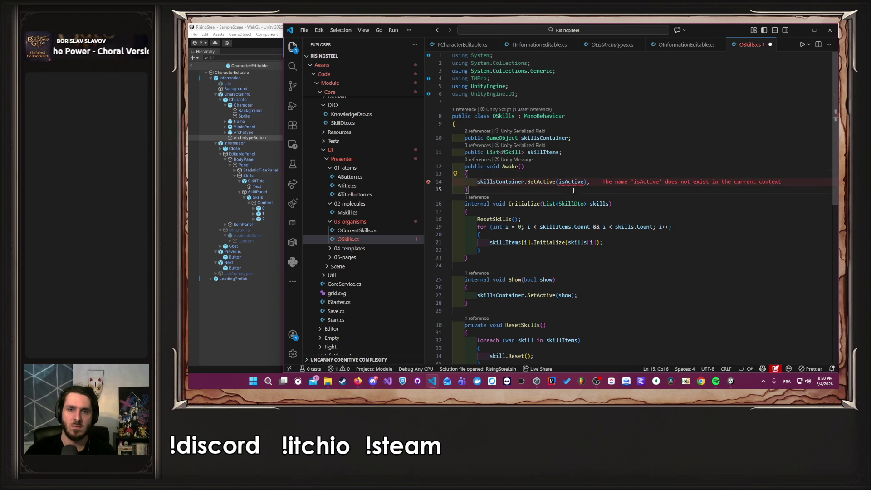
- Change the SetActive argument to false, save OSkills.cs, and return to Unity
double_click(574, 182)
type("fa")
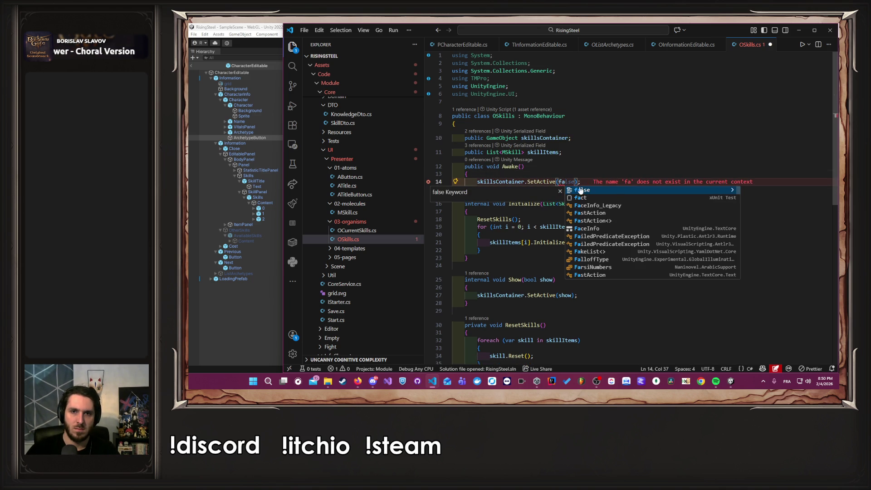
key("Return")
key("ctrl+s")
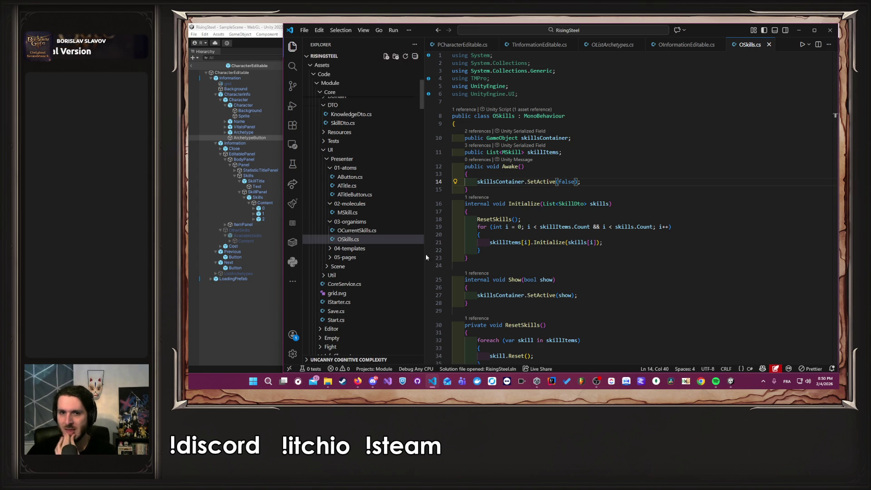
scroll(408, 255, "down", 1)
double_click(497, 181)
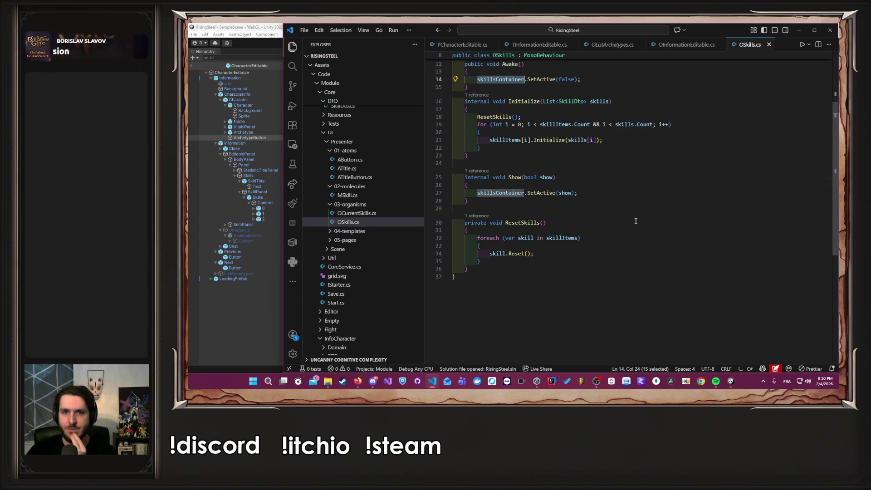
left_click(221, 310)
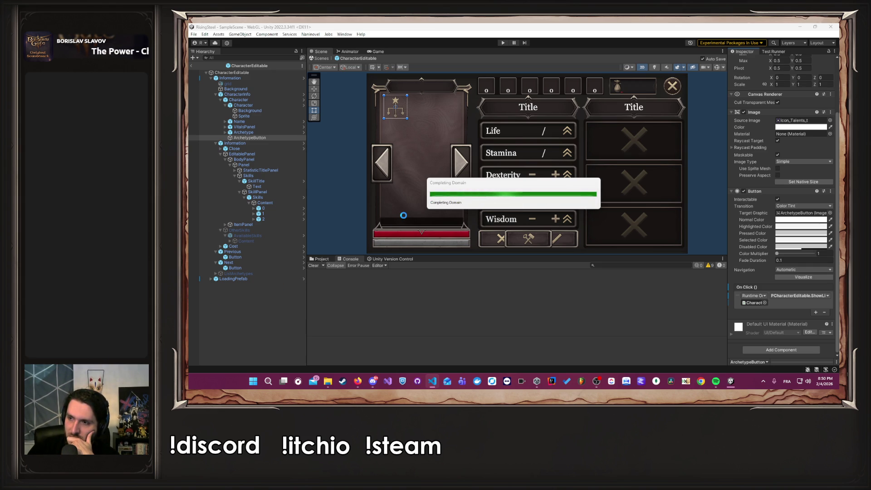
- Play a NEW GAME to the character sheet, stop play mode, and select OtherSkills
left_click(502, 43)
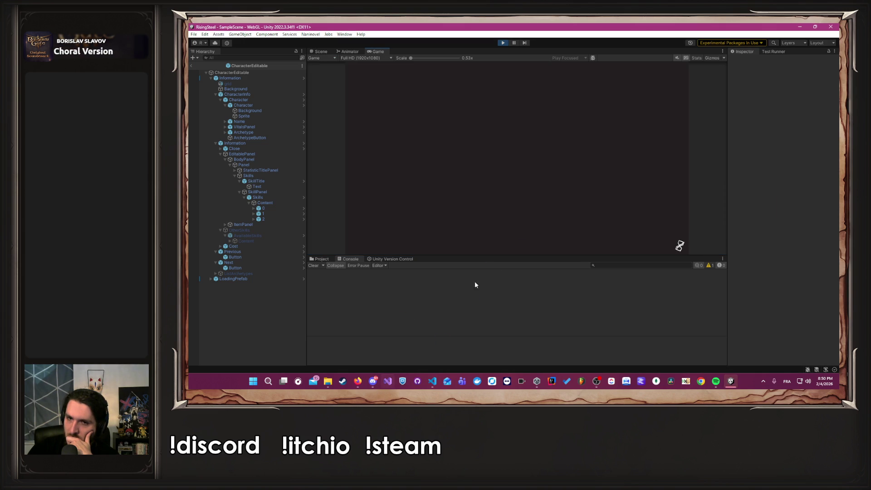
left_click(537, 115)
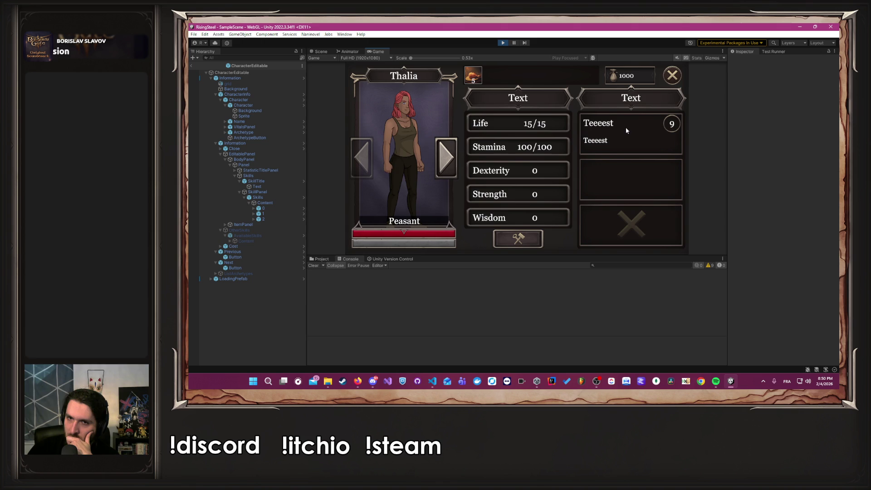
left_click(503, 44)
left_click(240, 230)
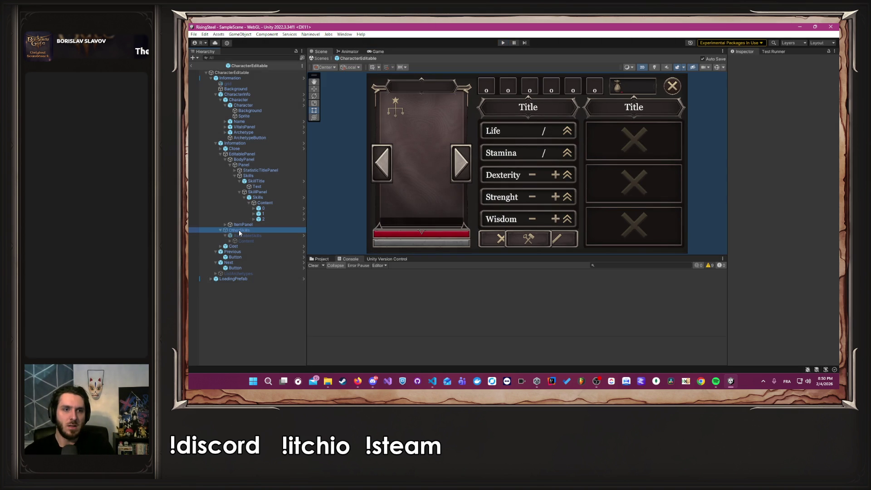
- Inspect ListArchetypes and OtherSkills, then run a quick play test with a new game
left_click(233, 274)
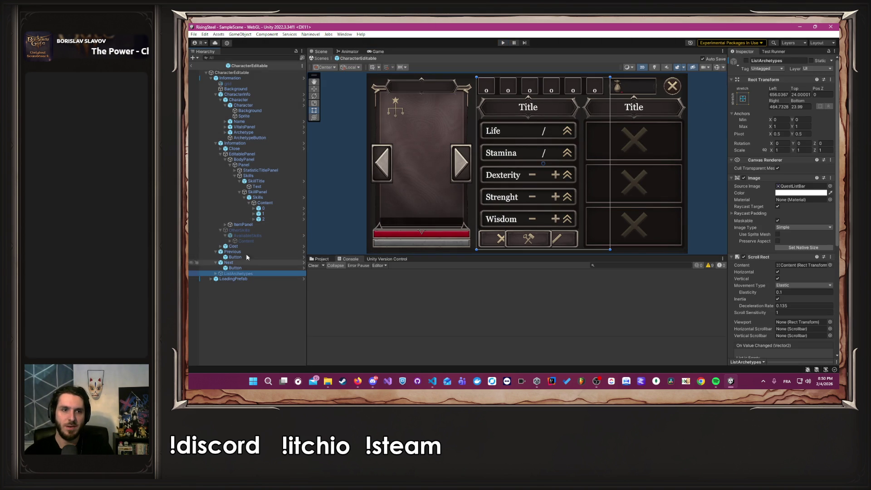
left_click(252, 231)
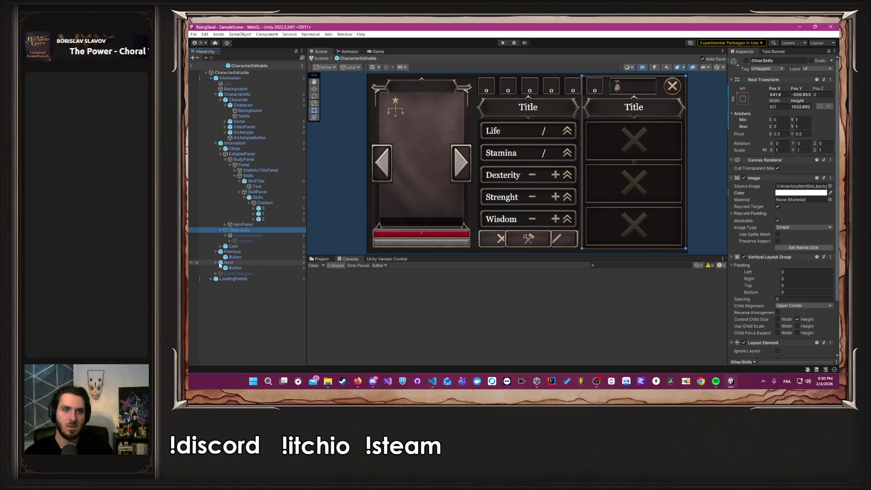
left_click(703, 106)
key("ctrl+p")
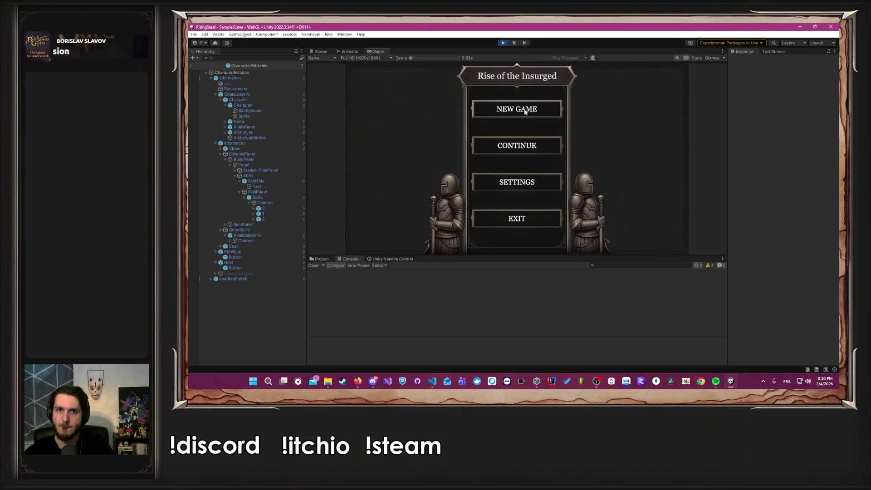
left_click(526, 114)
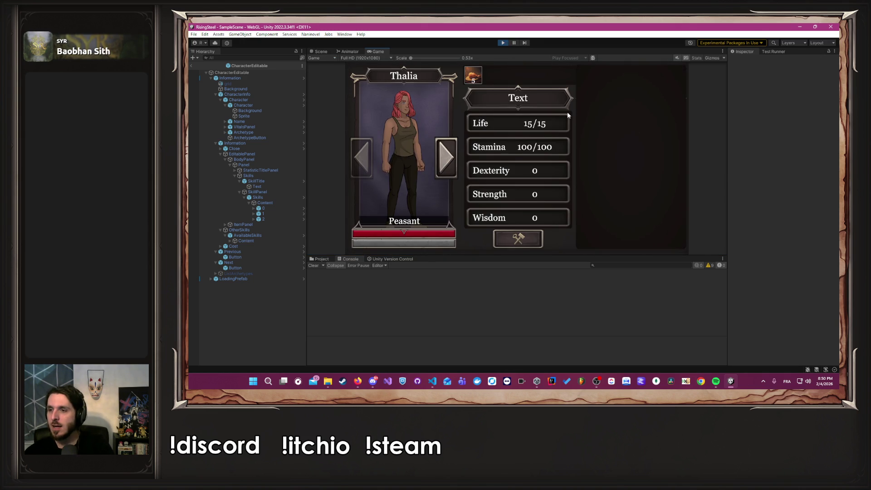
left_click(503, 43)
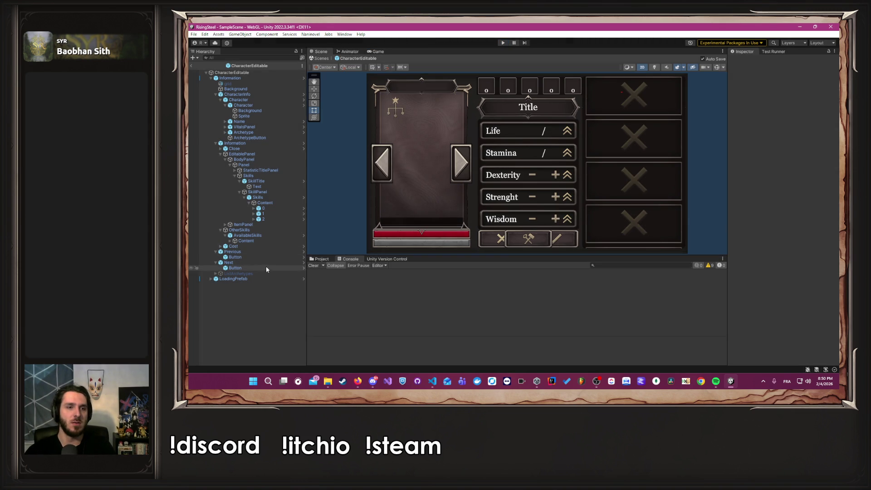
- Assign OtherSkills to the AvailableSkills OSkills Skills Container field
left_click(262, 230)
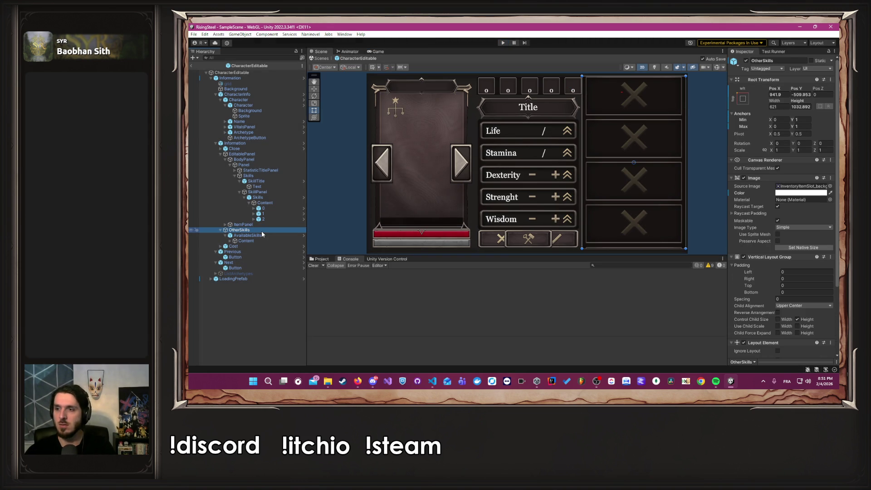
scroll(790, 252, "down", 5)
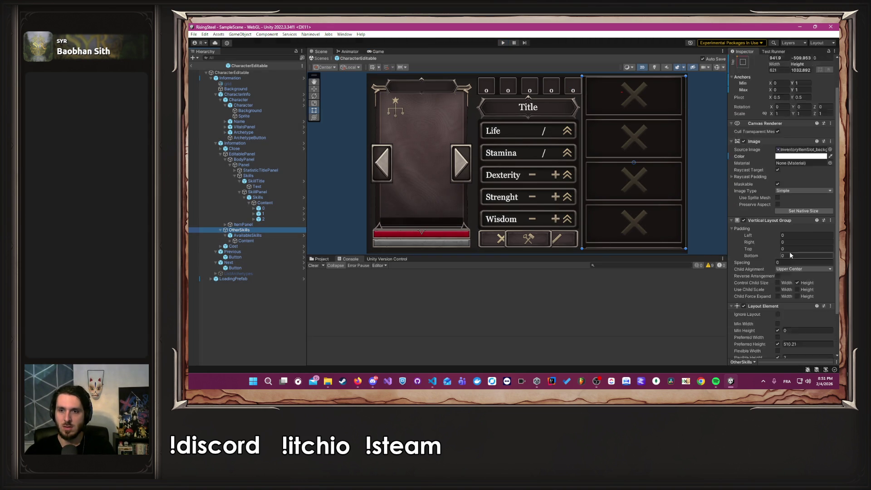
key("Down")
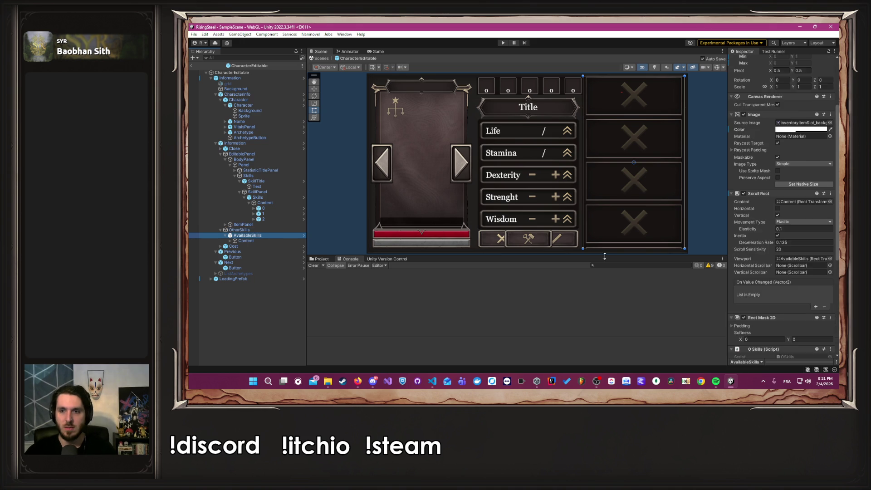
left_click(243, 230)
left_click_drag(249, 236, 807, 189)
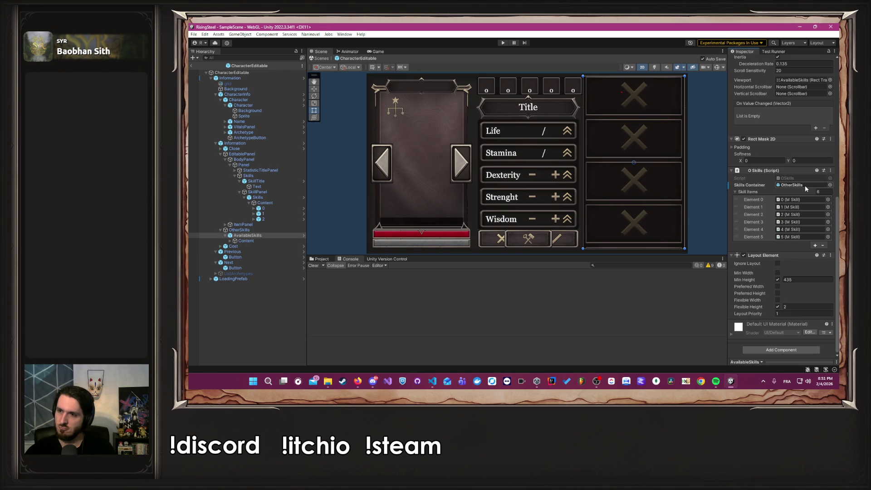
- Deactivate OtherSkills in the Inspector so it starts hidden, leaving AvailableSkills active
scroll(755, 193, "up", 10)
scroll(756, 193, "up", 1)
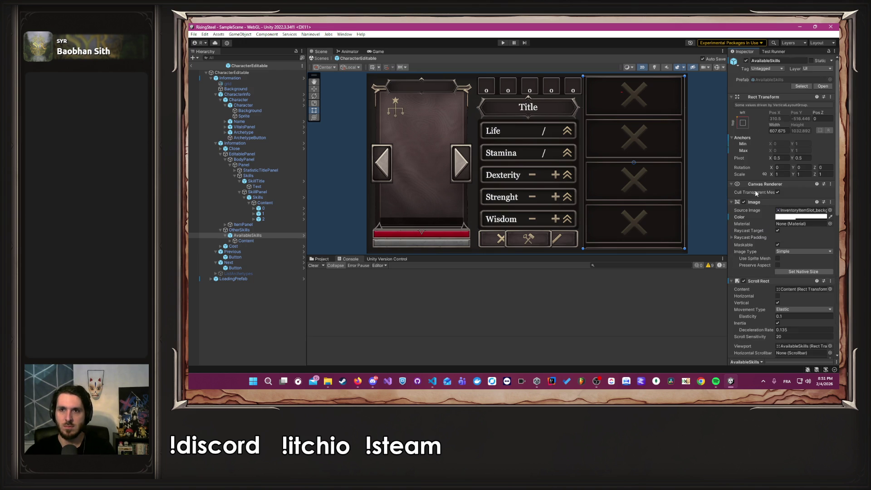
left_click(746, 60)
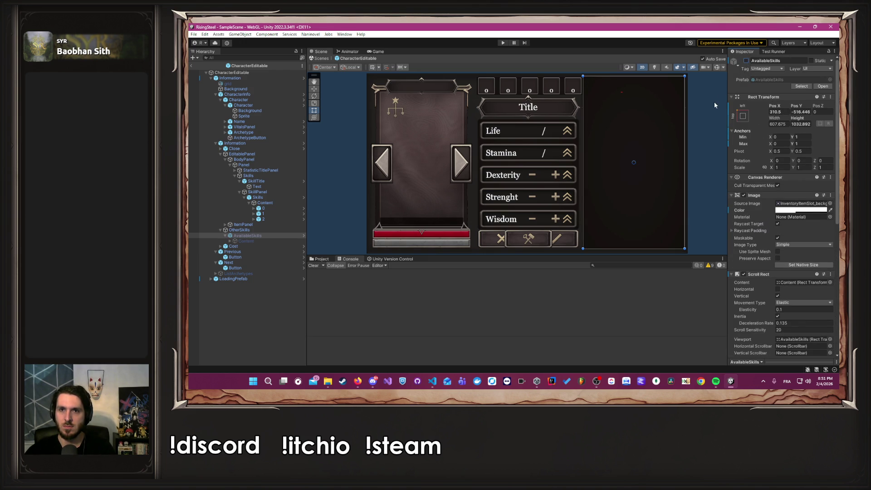
left_click(747, 60)
left_click(240, 230)
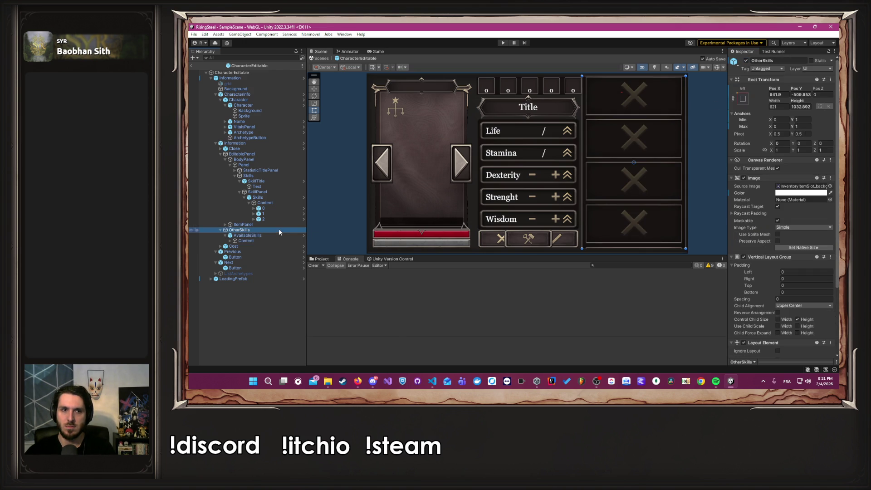
left_click(746, 60)
left_click(583, 76)
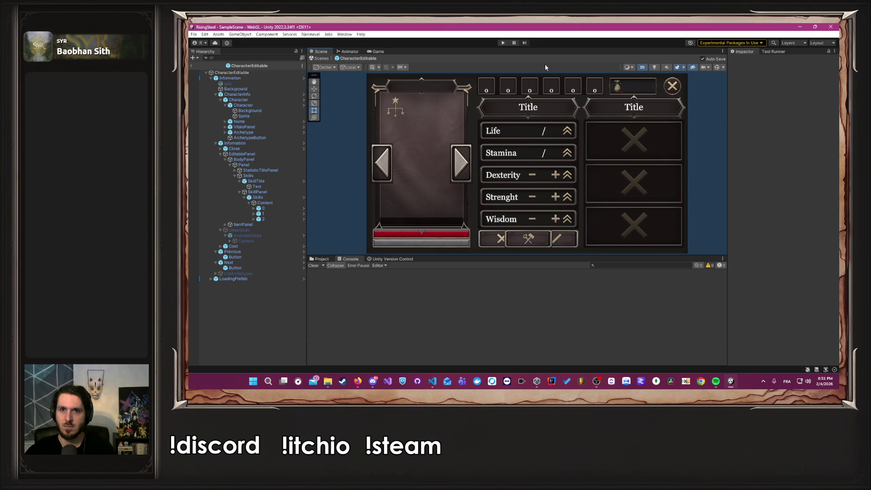
- Play-test from NEW GAME, open the available skills list via the Teeeest slot, then stop
left_click(504, 43)
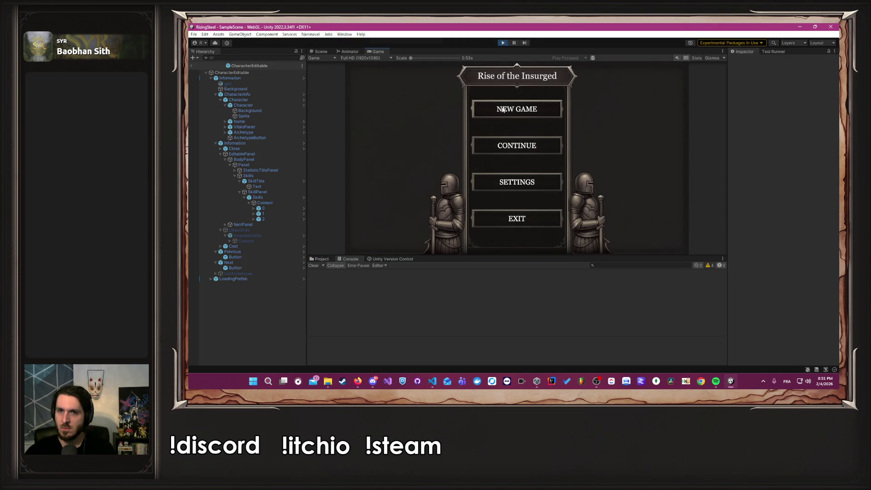
left_click(503, 109)
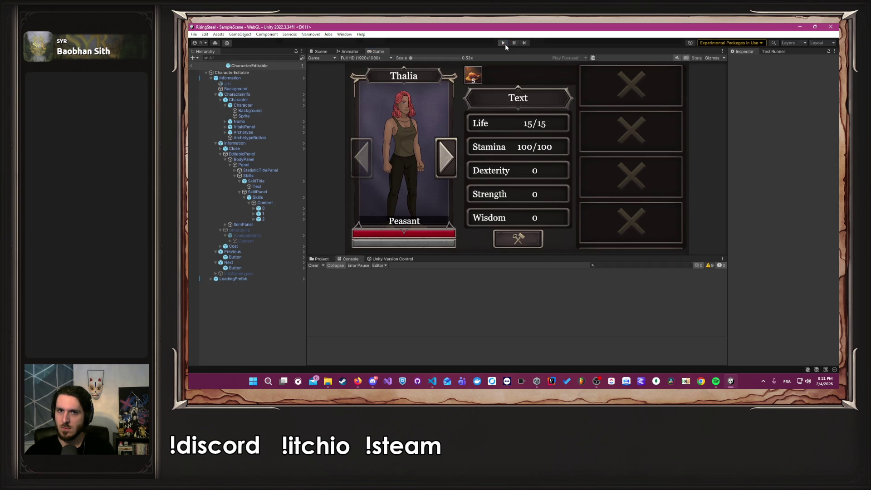
left_click(505, 44)
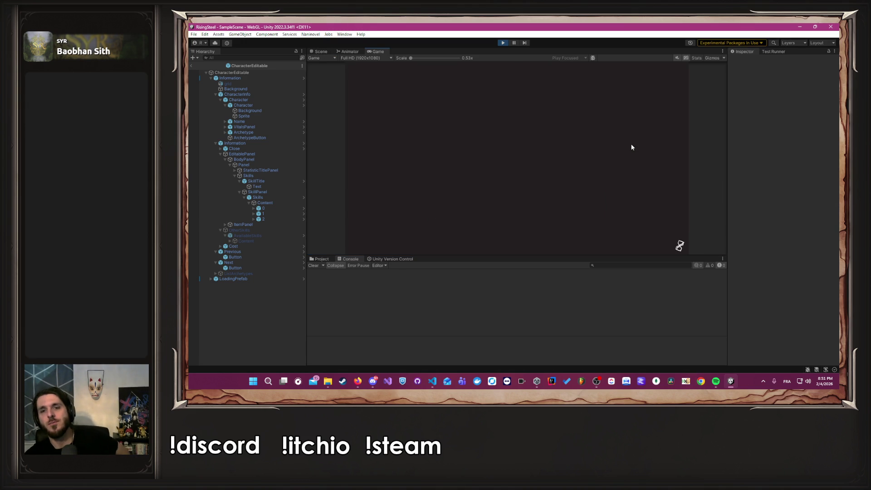
left_click(538, 104)
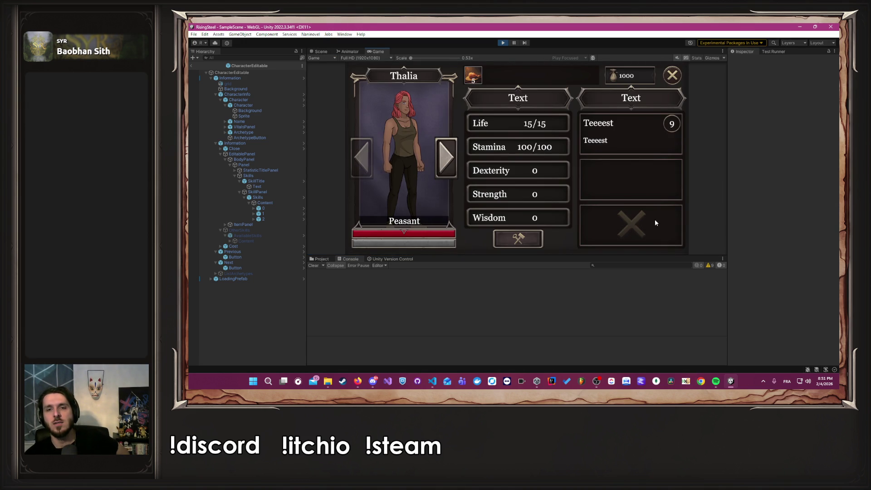
left_click(634, 130)
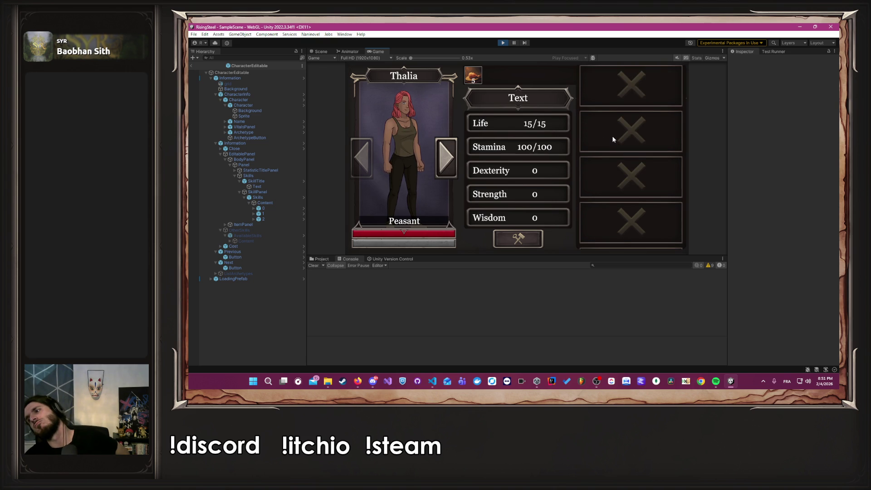
left_click(503, 43)
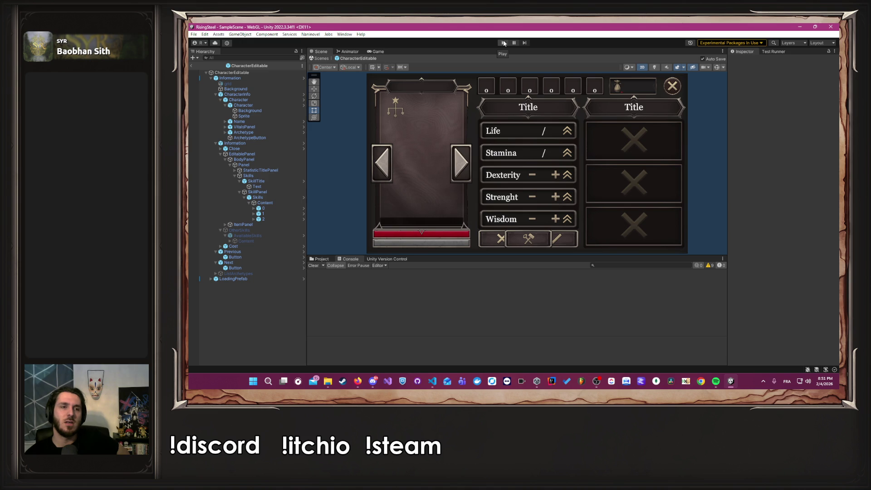
- Untick Raycast Target on the inner Skills, SkillPanel and outer Skills Image components
left_click(274, 209)
scroll(780, 227, "down", 5)
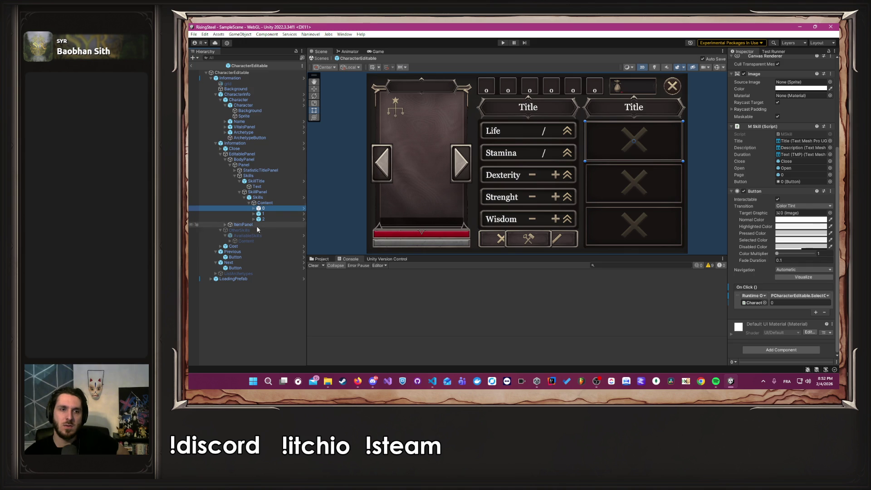
left_click(263, 204)
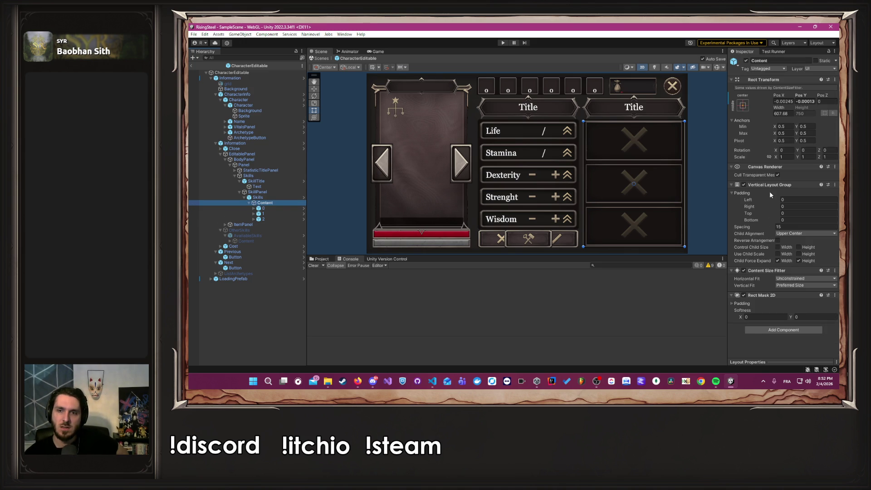
left_click(256, 198)
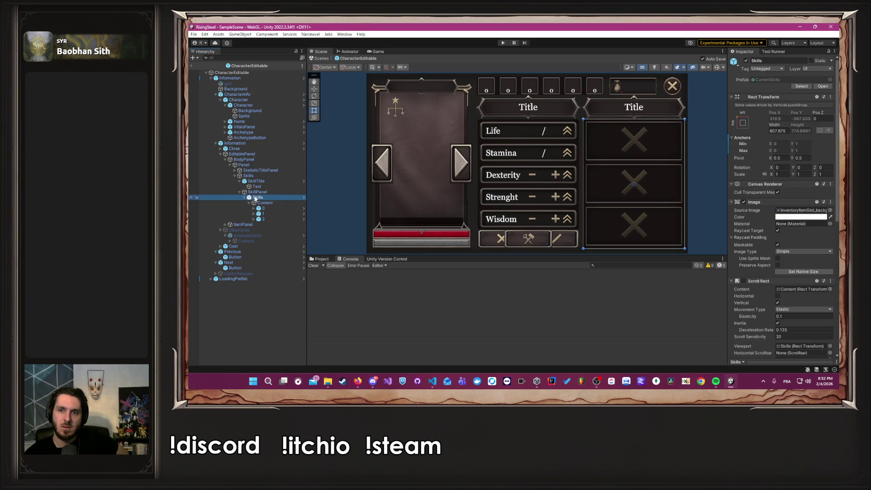
left_click(777, 231)
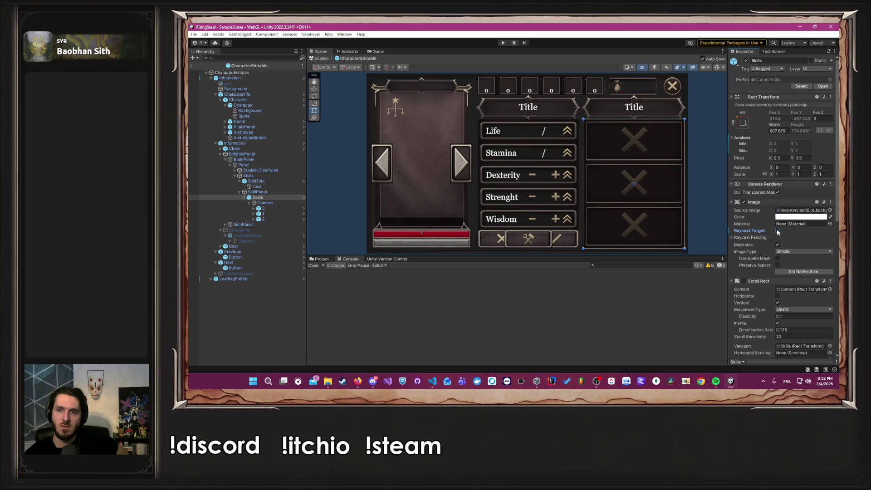
scroll(777, 232, "down", 2)
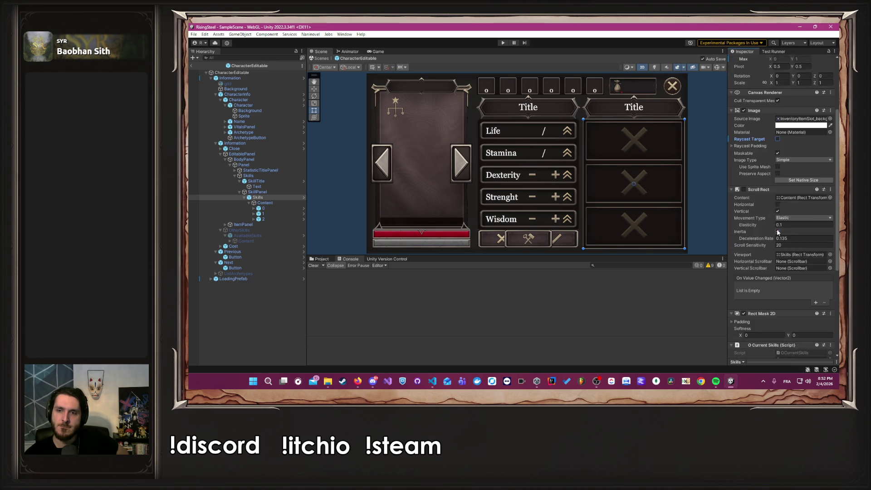
scroll(777, 231, "up", 2)
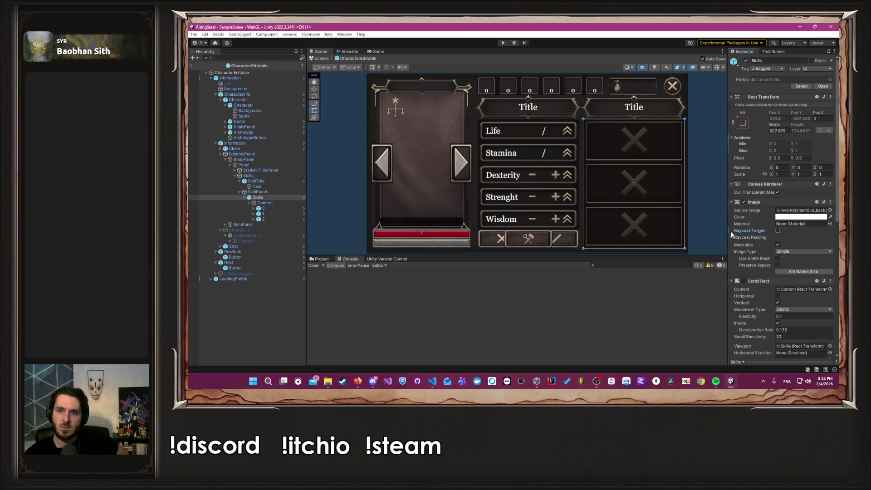
left_click(279, 192)
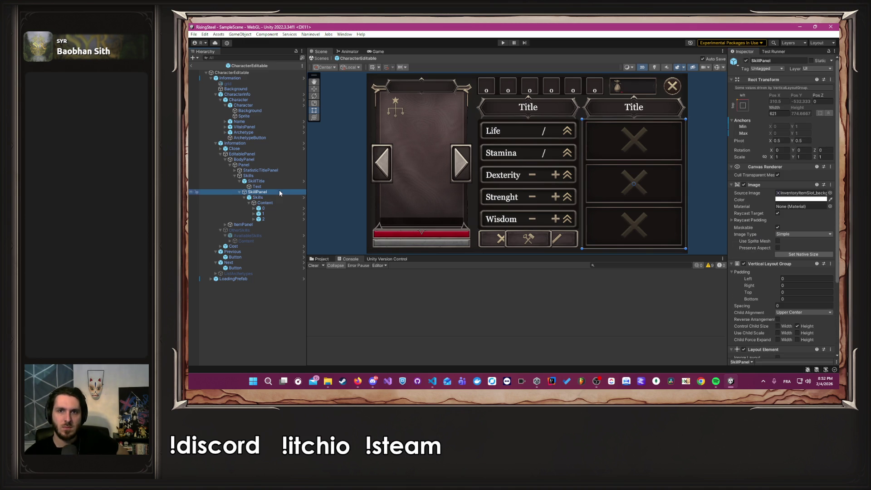
left_click(778, 213)
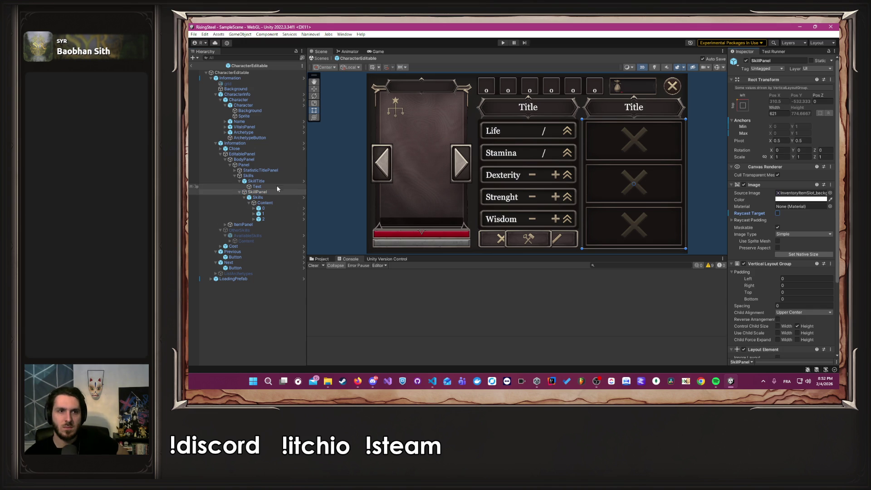
left_click(247, 176)
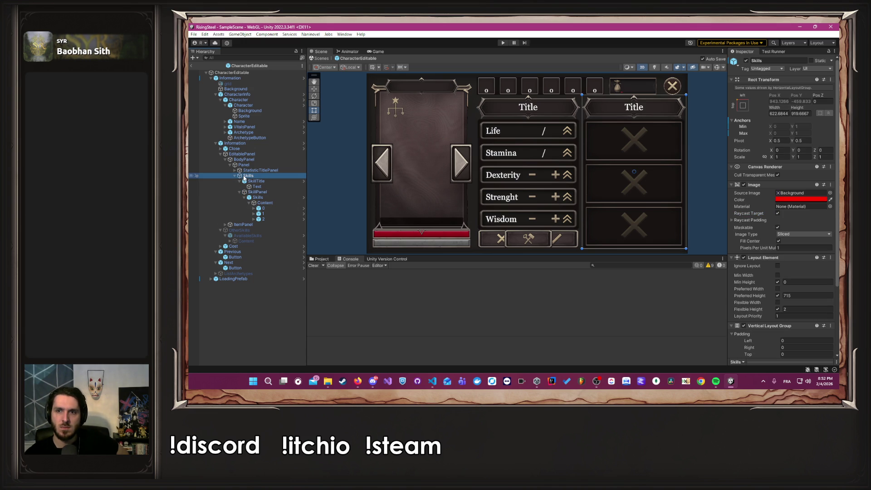
left_click(777, 213)
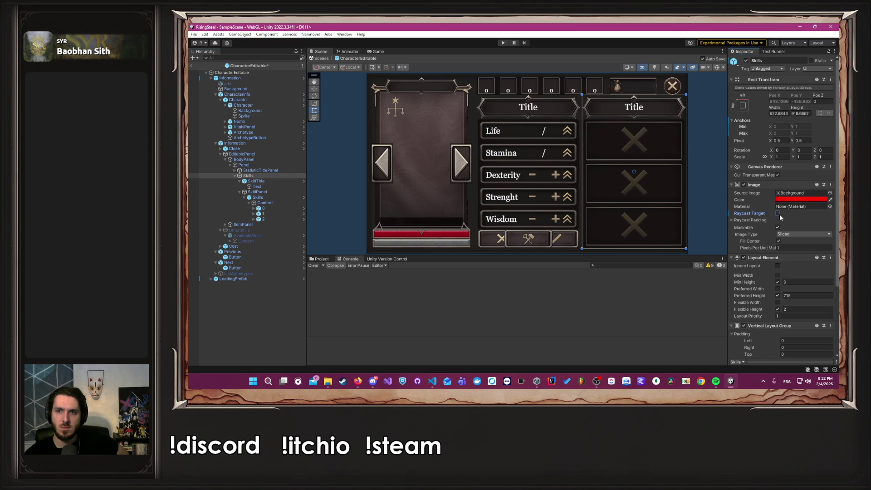
- Review the Panel, BodyPanel, EditablePanel and Information parents, then enter play mode
left_click(242, 165)
left_click(243, 160)
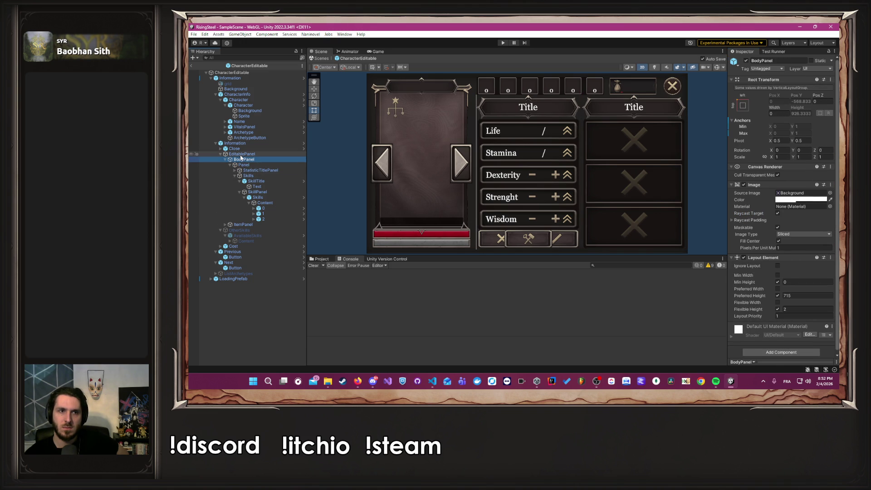
left_click(240, 154)
left_click(241, 143)
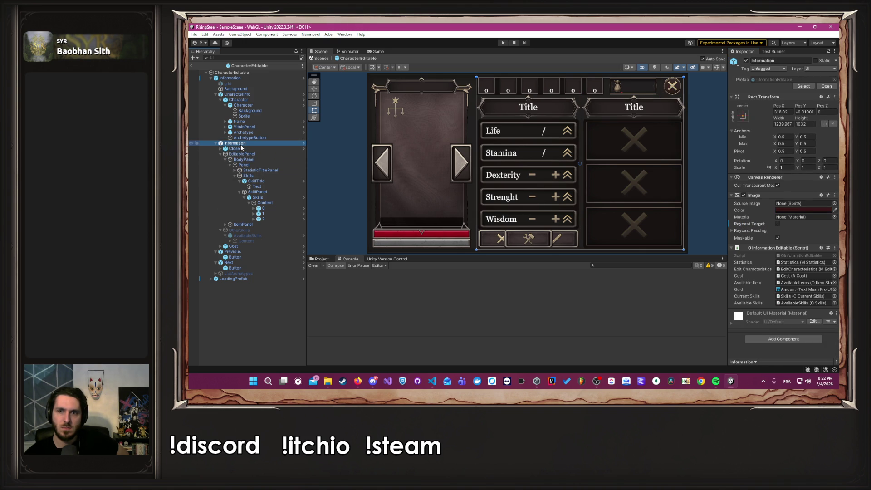
left_click(239, 79)
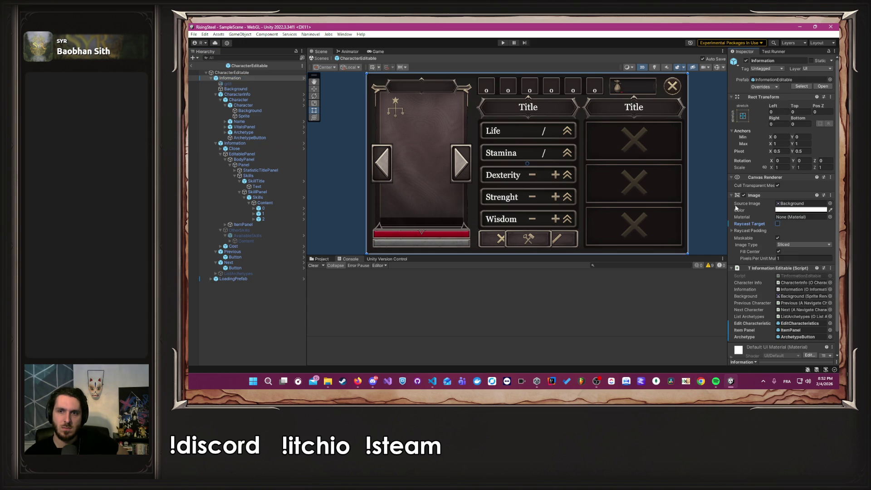
left_click(693, 182)
left_click(502, 42)
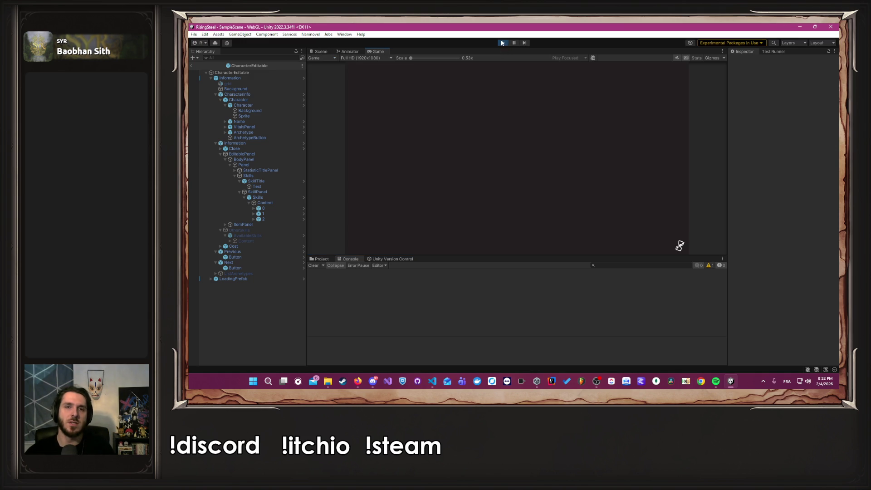
- Stop play mode and untick Raycast Target on the OtherSkills image
left_click(502, 43)
left_click(265, 228)
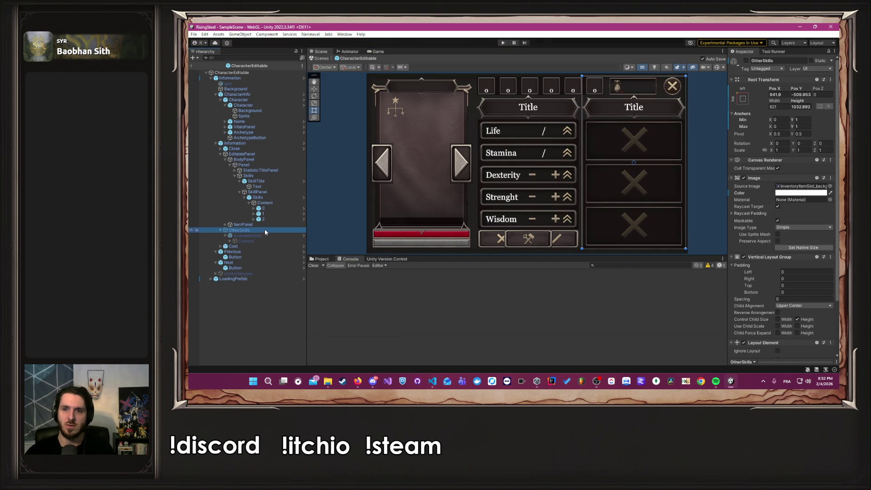
left_click(777, 207)
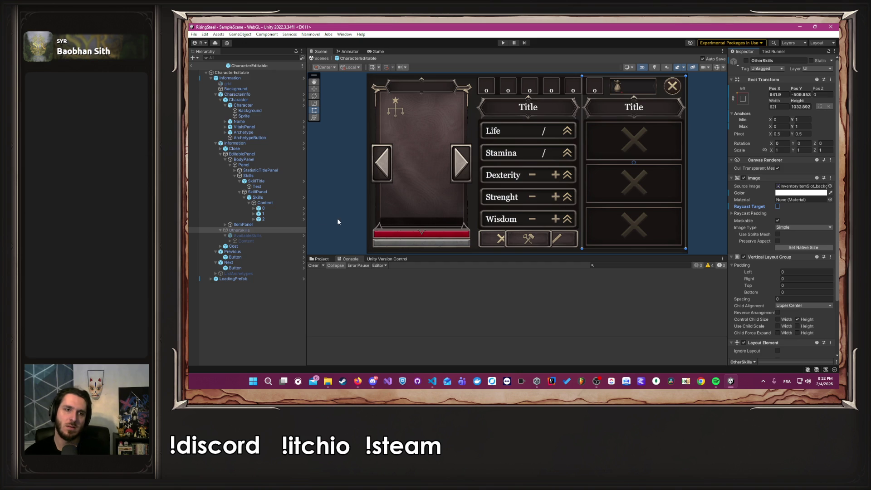
left_click(265, 246)
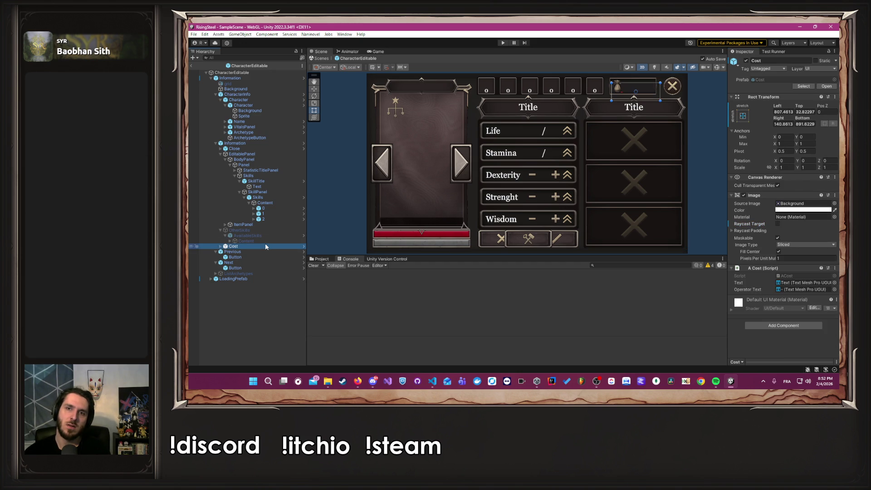
left_click(263, 240)
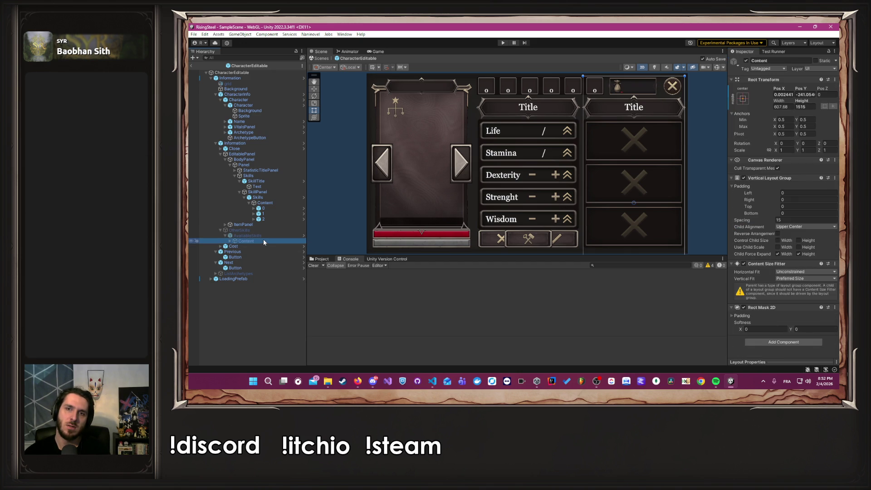
- Play-test a new game, scroll the skill column, then stop and switch to the code editor
left_click(503, 42)
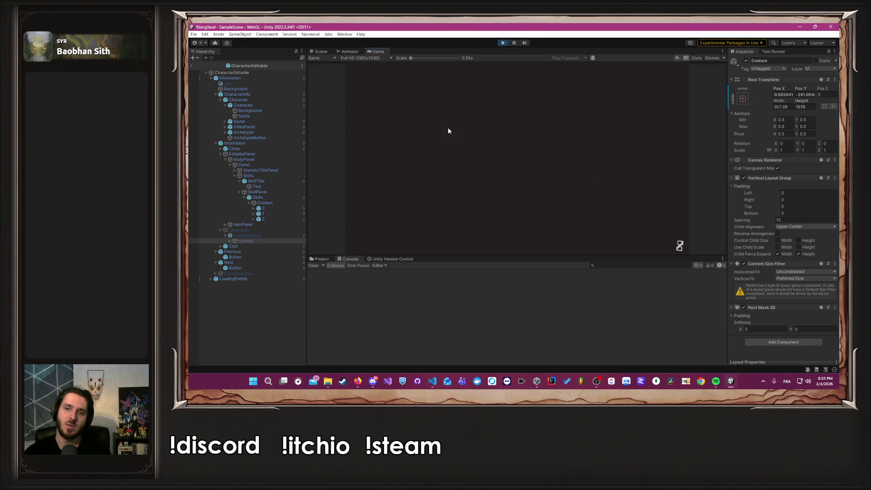
left_click(528, 118)
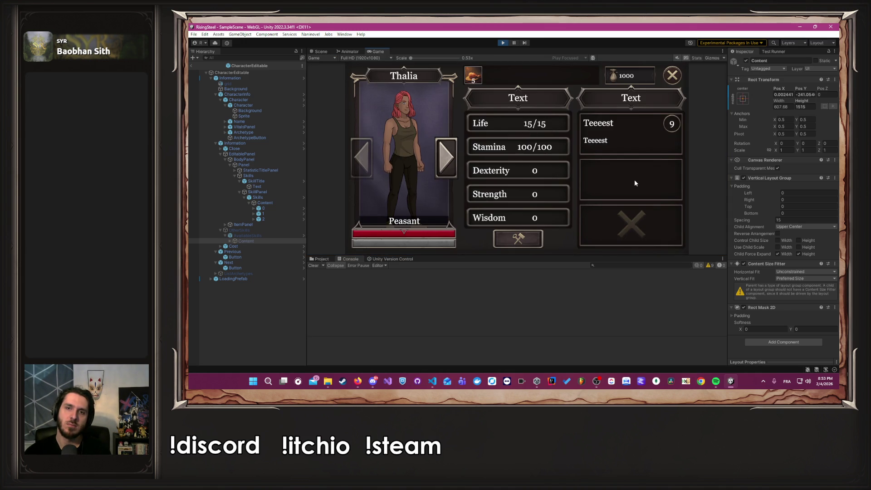
scroll(634, 186, "down", 3)
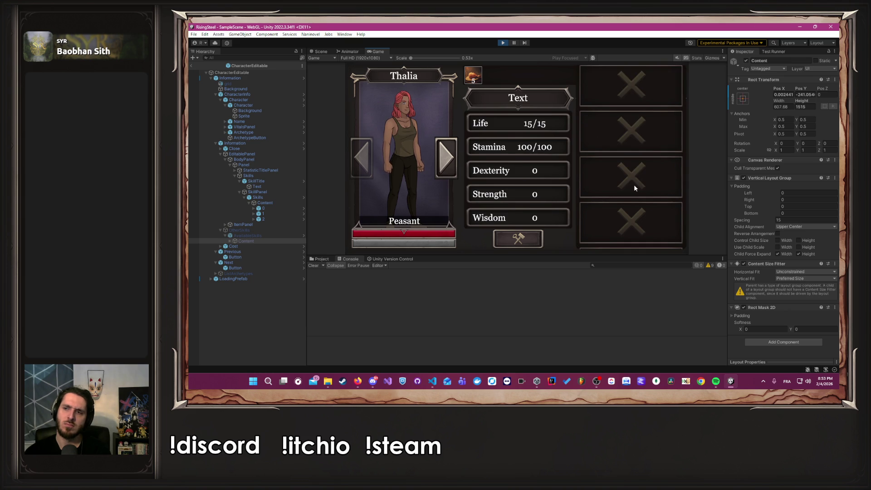
left_click(504, 43)
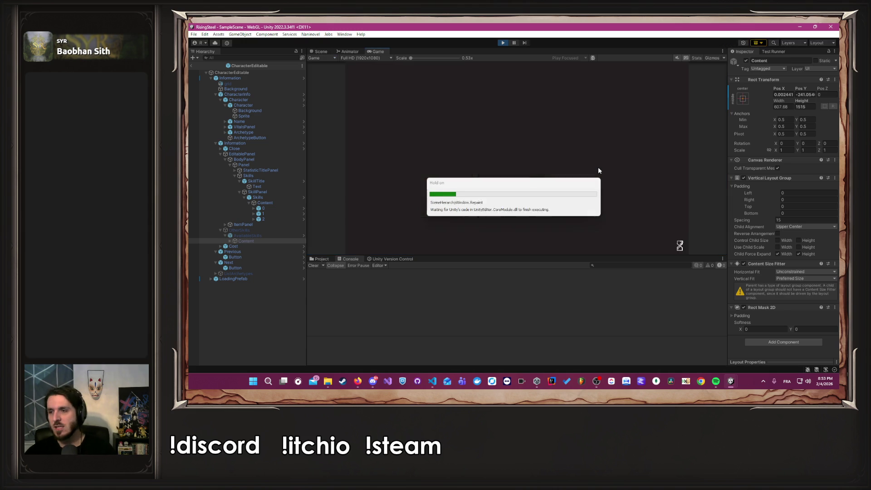
left_click(504, 43)
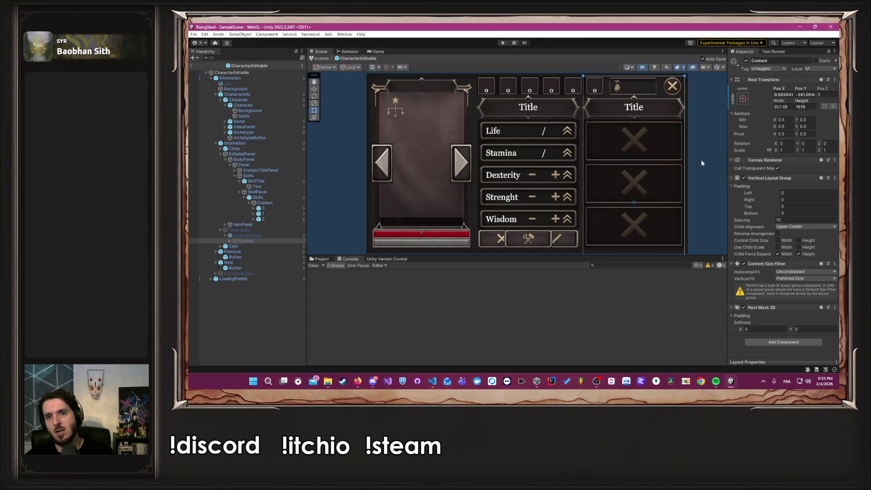
left_click(690, 166)
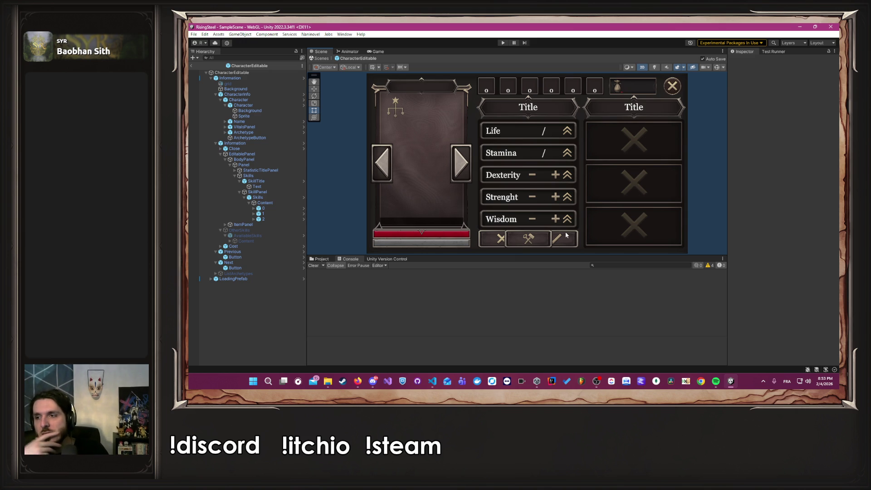
key("alt+Tab")
key("alt+Tab")
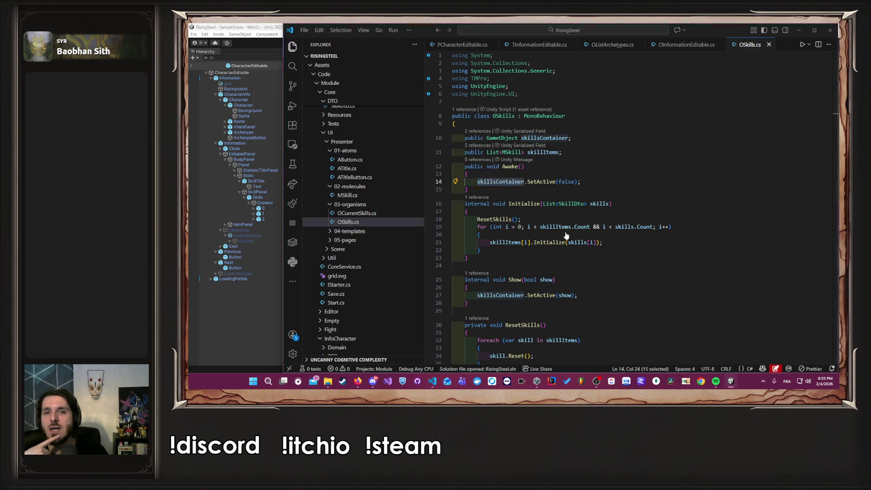
- Close the OSkills, OInformationEditable, TInformationEditable and OListArchetypes script tabs
middle_click(758, 45)
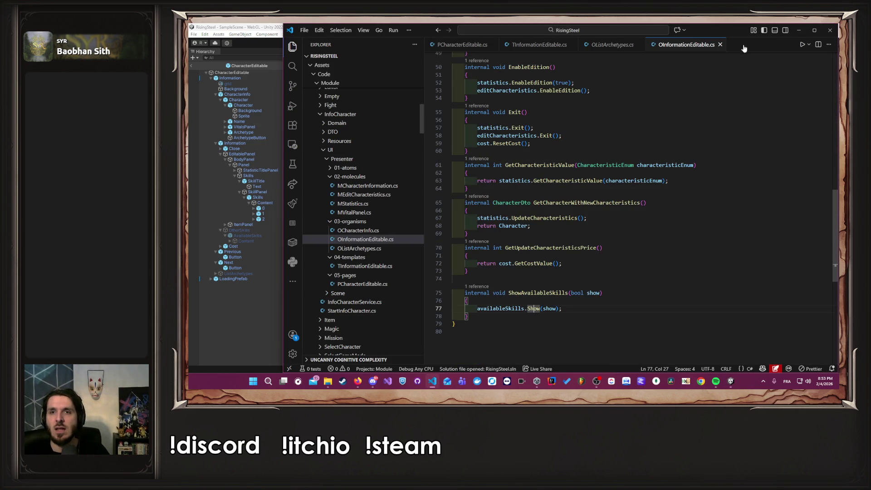
middle_click(681, 45)
middle_click(541, 46)
middle_click(541, 45)
- Jump with F12 to the ShowListClasses definition in TInformationEditable.cs
scroll(567, 207, "up", 10)
scroll(567, 207, "up", 10)
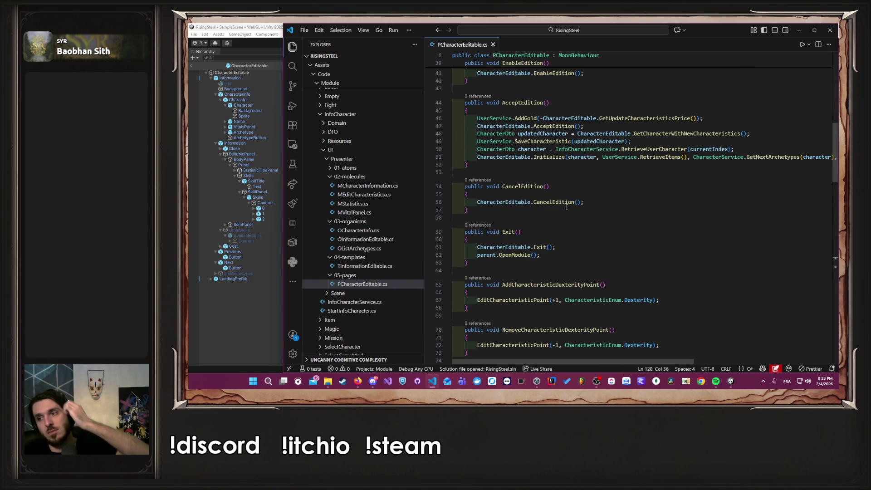
scroll(566, 207, "down", 5)
scroll(566, 208, "up", 8)
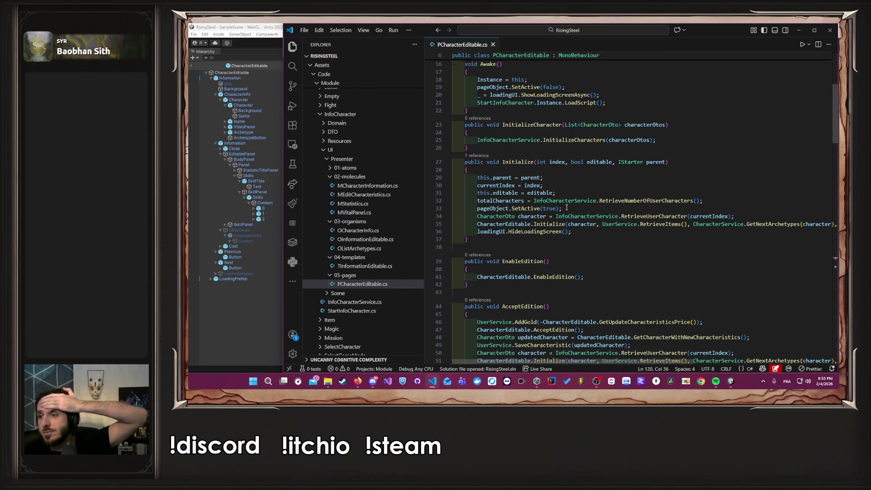
scroll(567, 207, "up", 6)
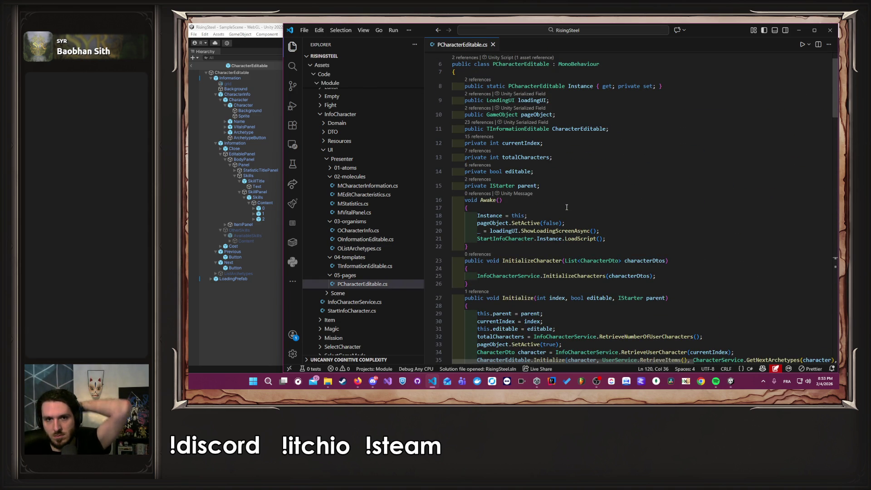
scroll(567, 207, "down", 15)
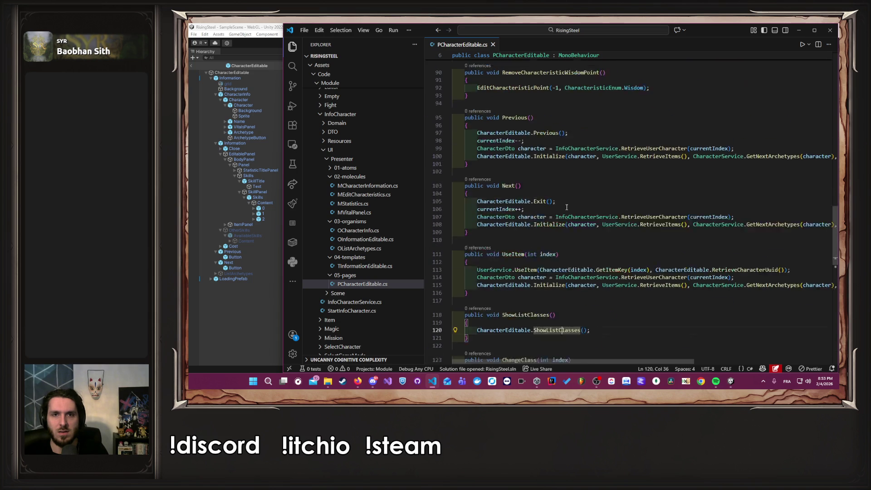
scroll(566, 207, "down", 12)
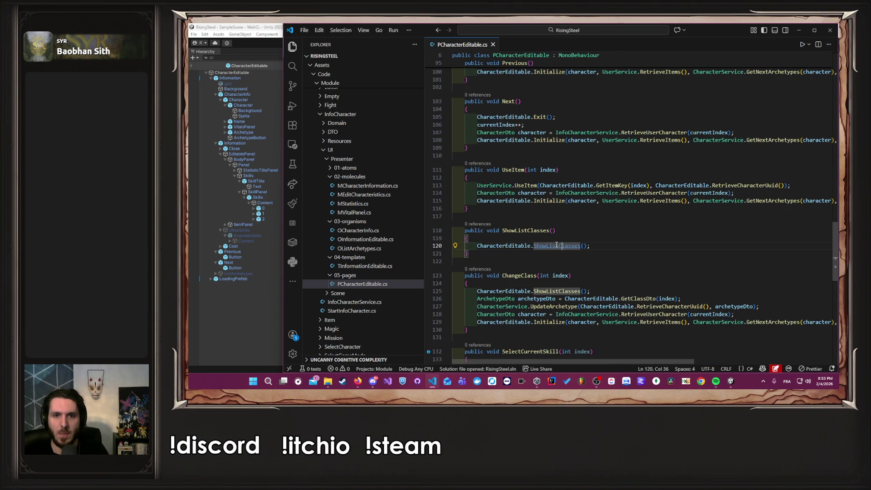
key("F12")
scroll(589, 219, "up", 8)
scroll(589, 219, "up", 15)
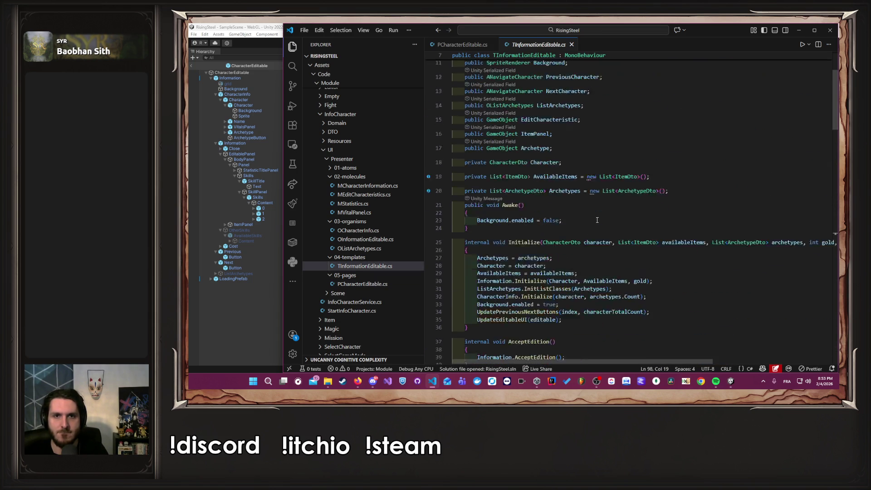
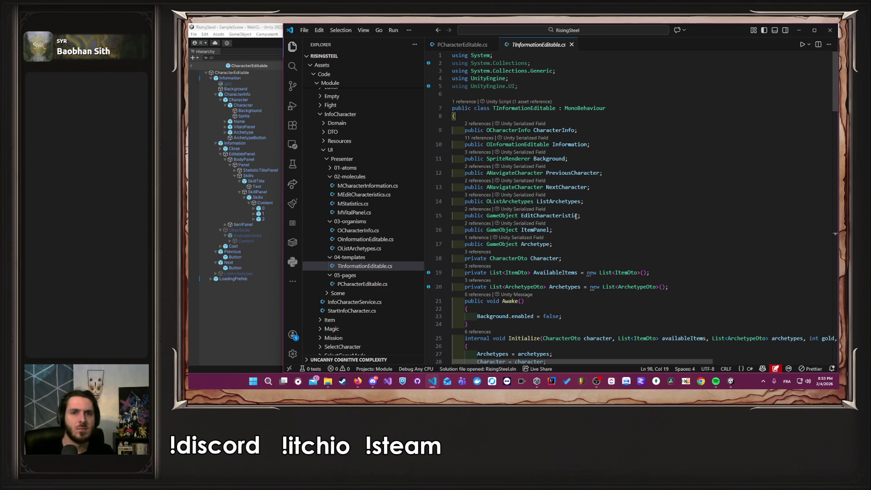
- Jump from OInformationEditable's definition through its OSkills field to the OSkills class definition
left_click(518, 145, "ctrl")
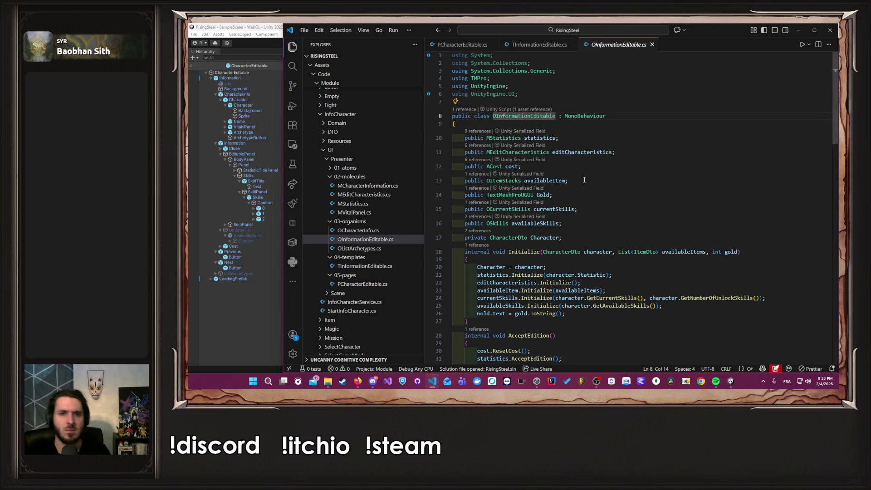
left_click(499, 223)
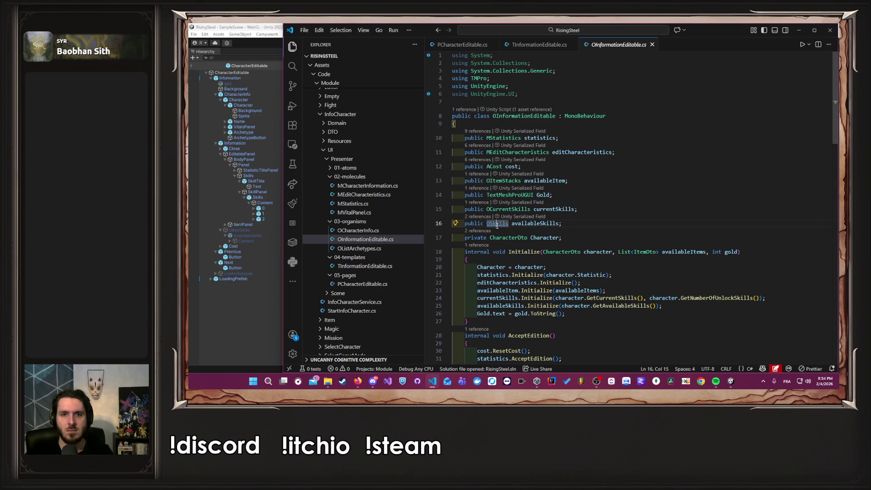
left_click(499, 223, "ctrl")
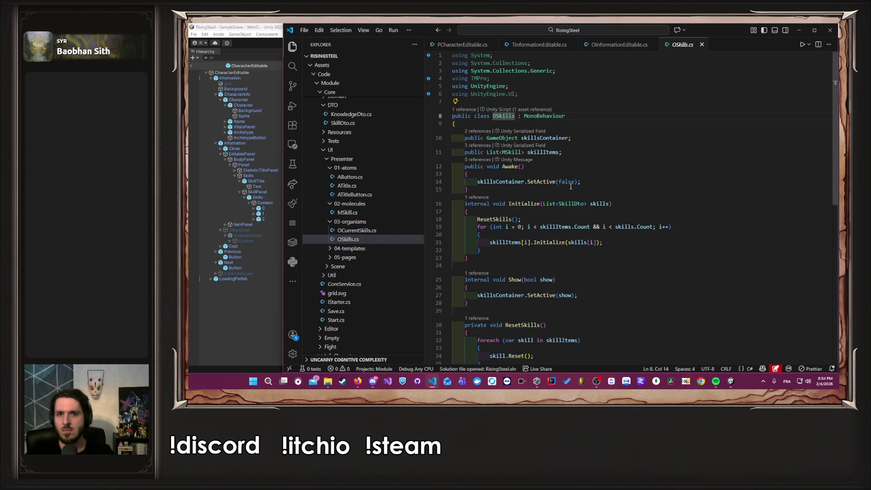
- Delete the ResetSkills(); call in Initialize, inspect the ResetSkills method, then undo the deletion
double_click(501, 181)
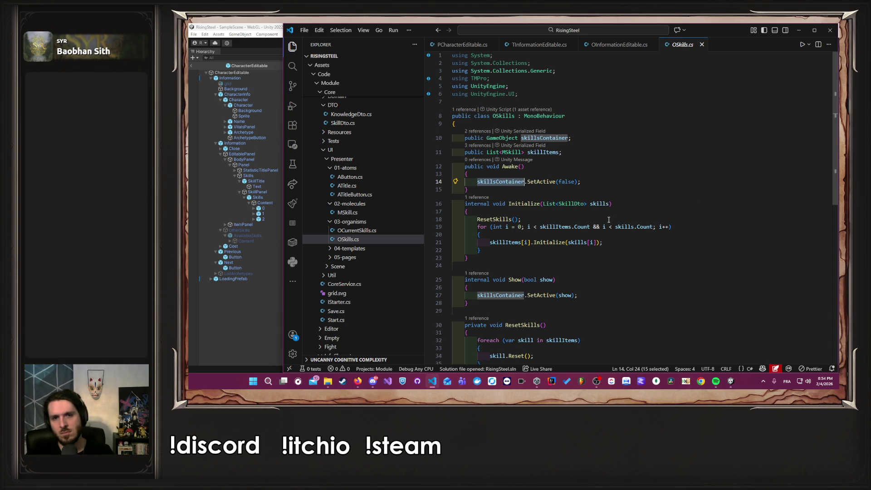
left_click_drag(522, 219, 413, 214)
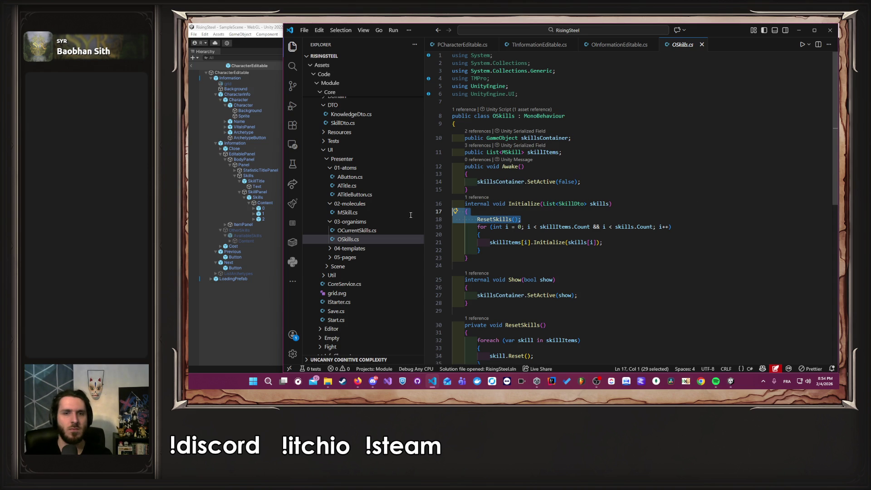
key("BackSpace")
scroll(617, 218, "down", 3)
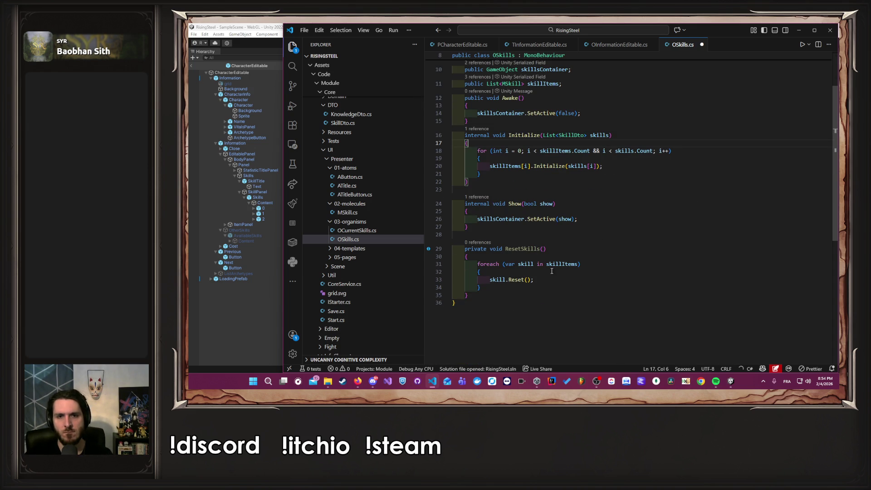
left_click_drag(468, 295, 414, 249)
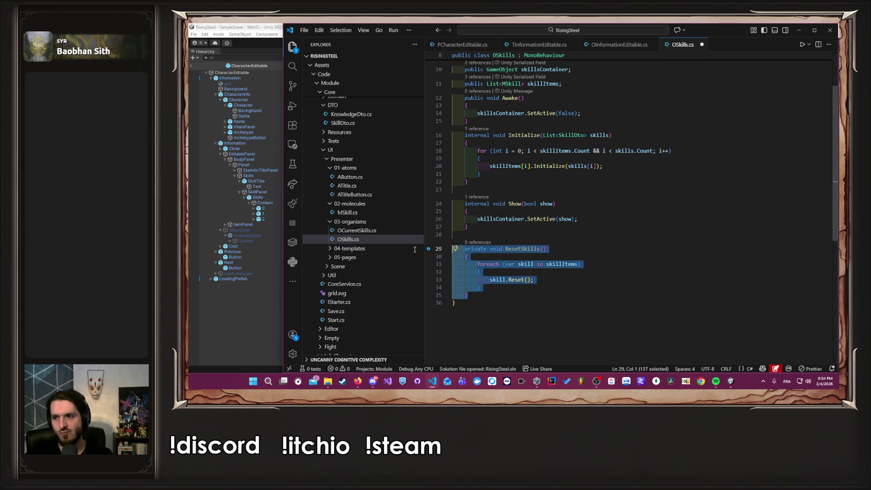
left_click_drag(415, 249, 553, 283)
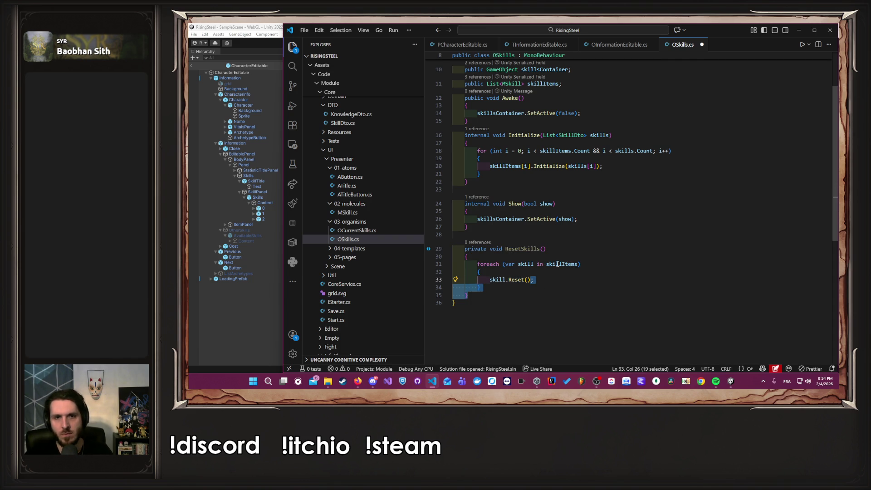
key("ctrl+z")
- Go to the MSkill class definition from OSkills' skill reset loop
left_click(547, 288)
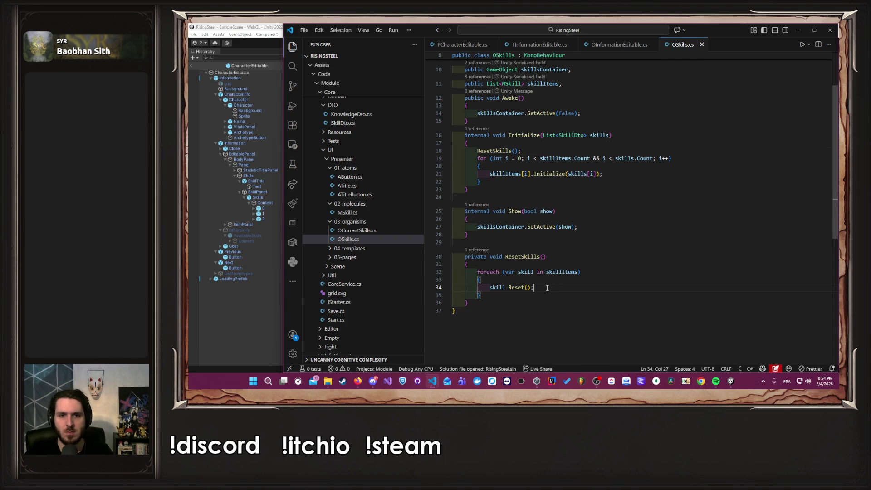
key("Left")
key("Left")
key("Left")
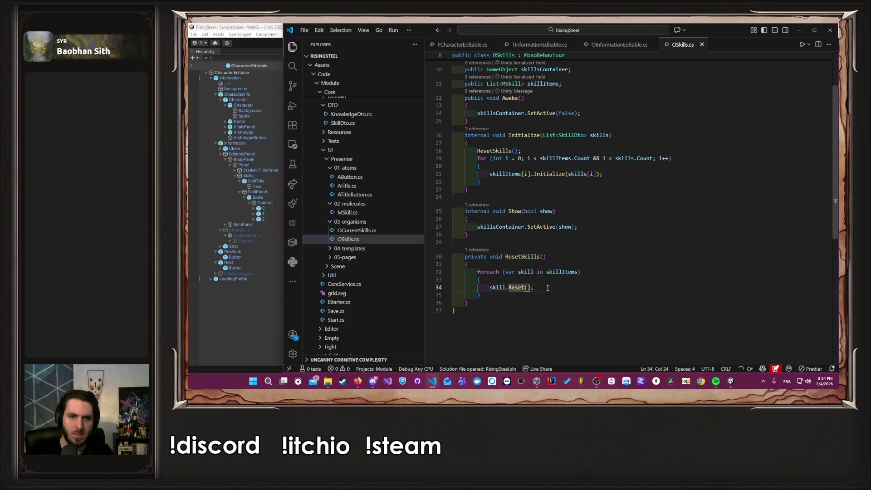
scroll(548, 287, "up", 3)
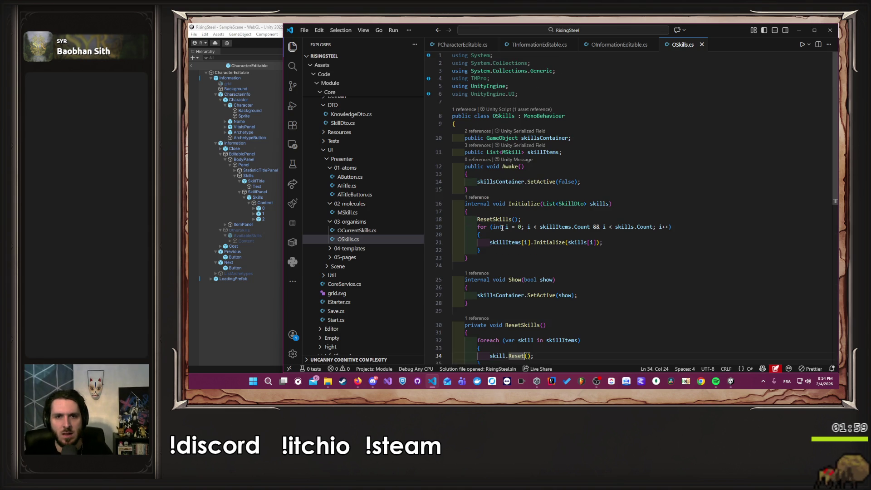
left_click(514, 152, "ctrl")
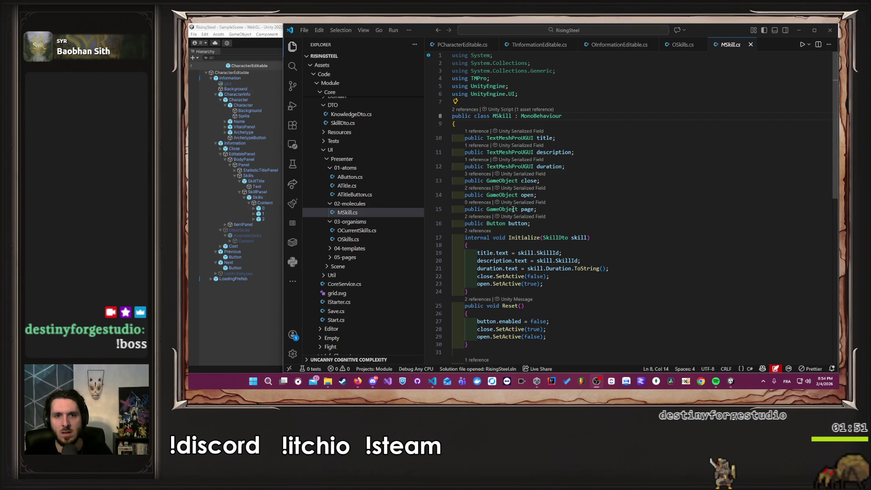
- Remove the extra blank line after Reset and start a new line after OpenSlot
scroll(568, 214, "down", 5)
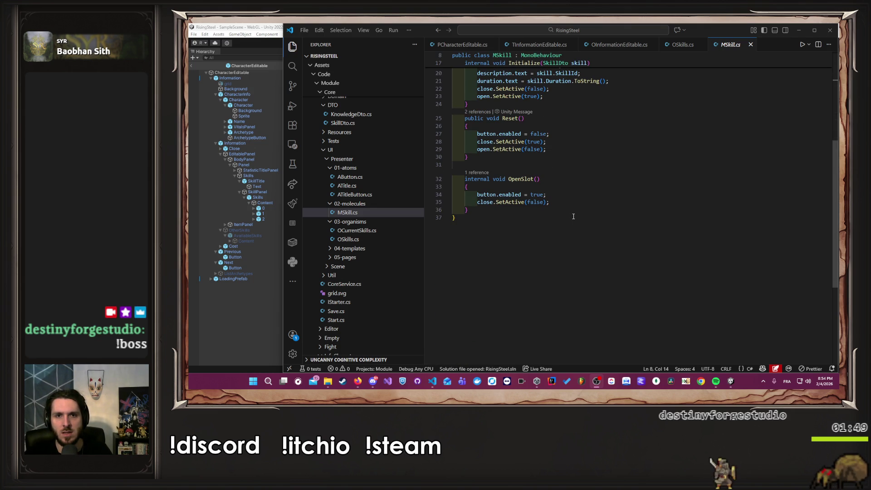
scroll(574, 216, "up", 2)
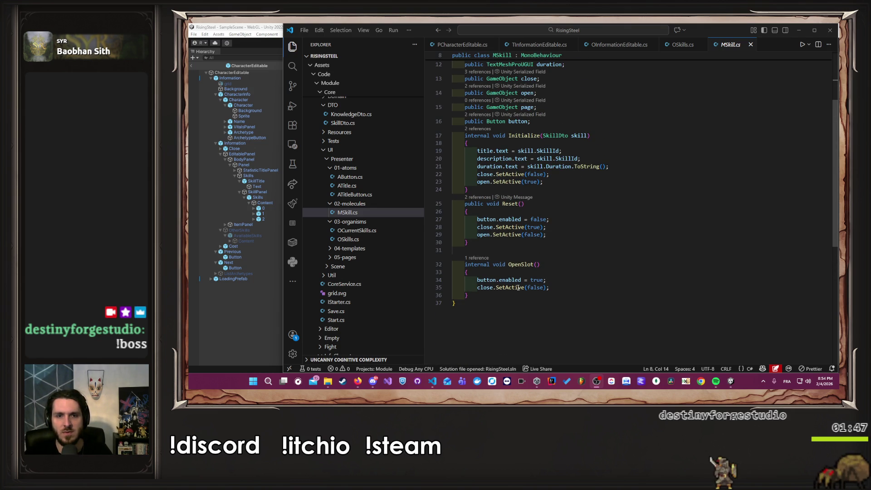
left_click(486, 239)
key("Delete")
left_click(490, 288)
key("Return")
- Write an internal Show(bool show) method calling page.SetActive(show), accepting the Copilot suggestion
type("in")
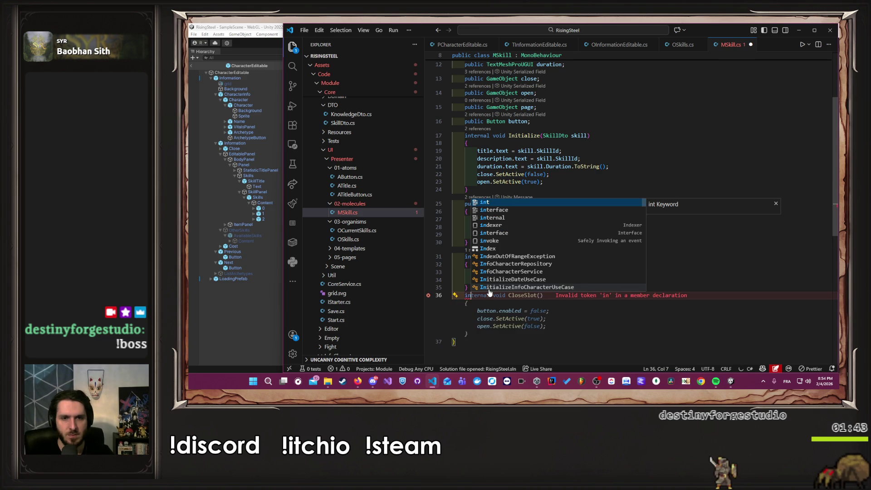
type("ternal ")
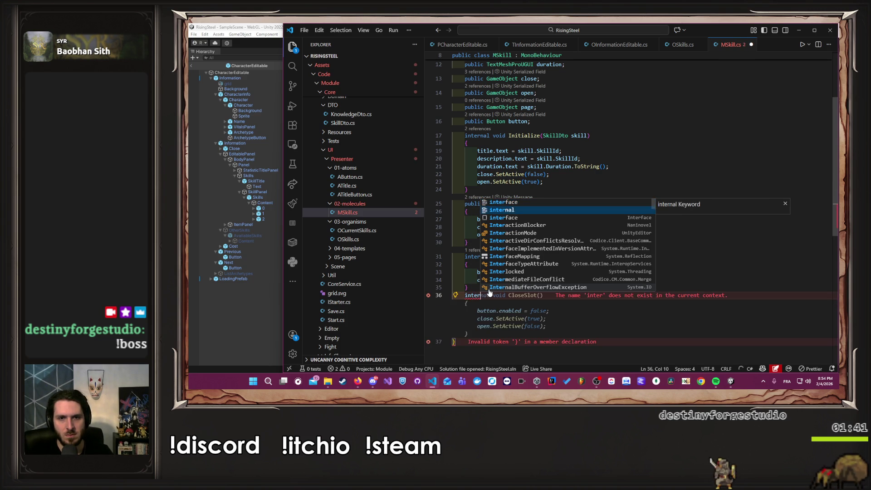
type("void")
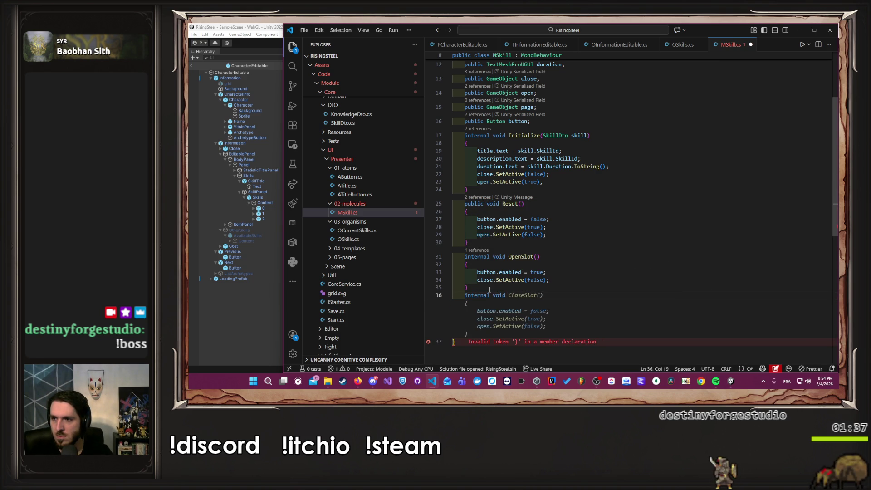
type("reset")
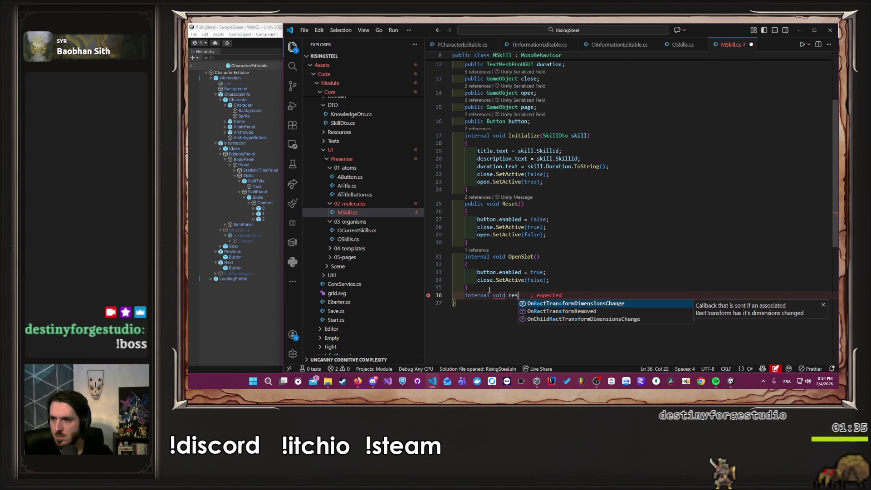
key("ctrl+BackSpace")
type("Reset")
key("Escape")
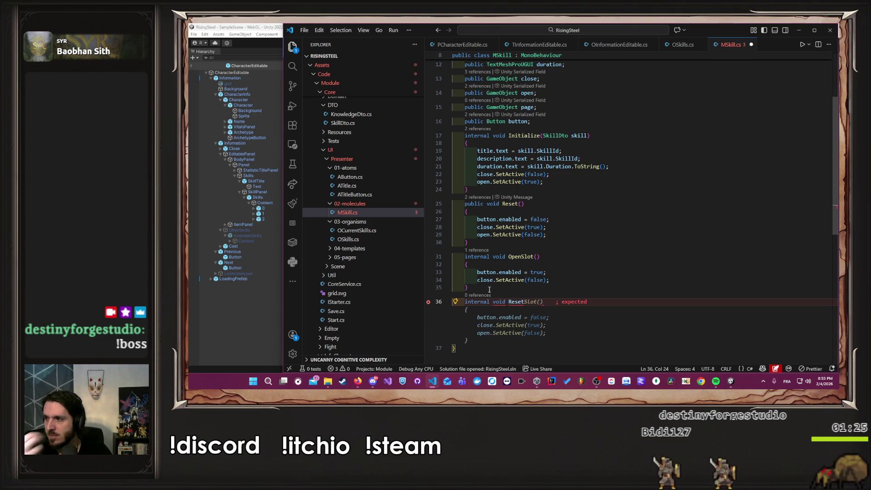
key("BackSpace")
key("BackSpace")
key("BackSpace")
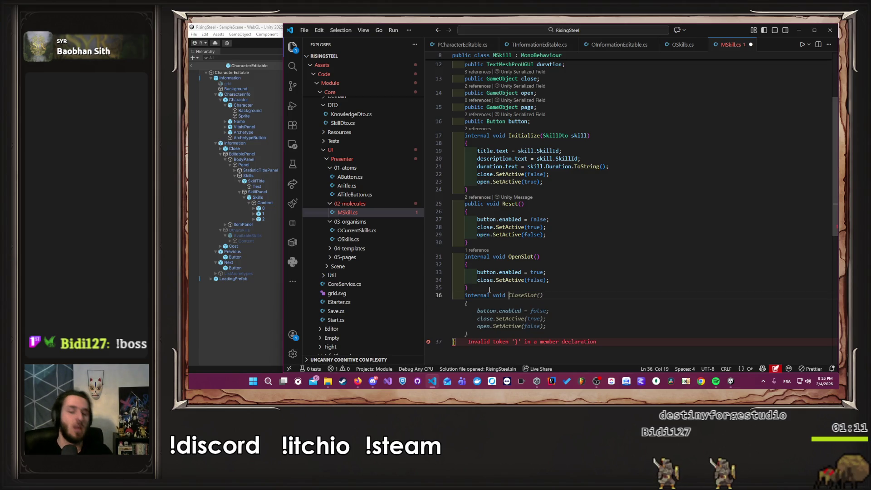
type("Hide")
key("Delete")
key("Delete")
key("Delete")
type("Skill")
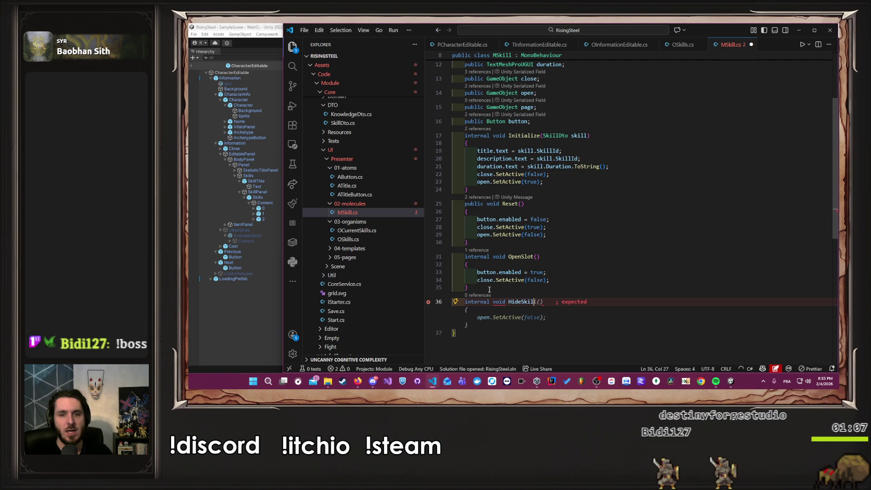
key("BackSpace")
key("BackSpace")
key("BackSpace")
key("BackSpace")
key("BackSpace")
key("BackSpace")
type("S")
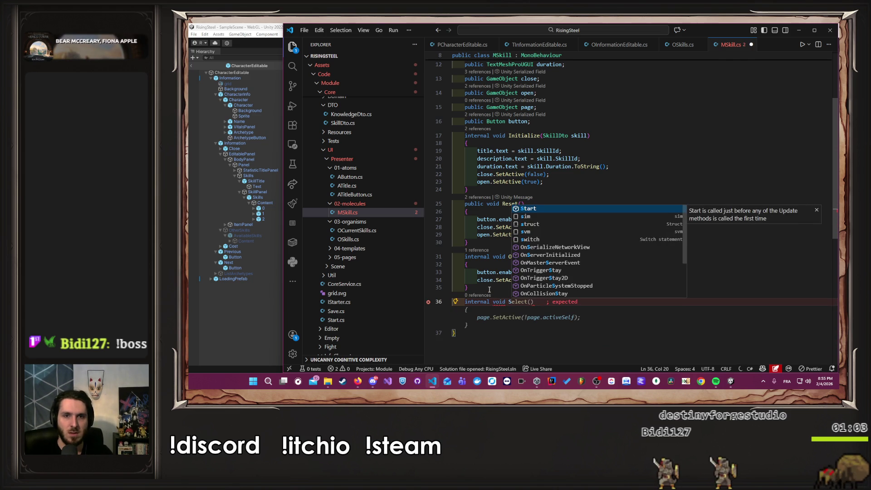
type("how(bool show")
key("Tab")
- Save MSkill.cs and return to OSkills.cs
key("ctrl+s")
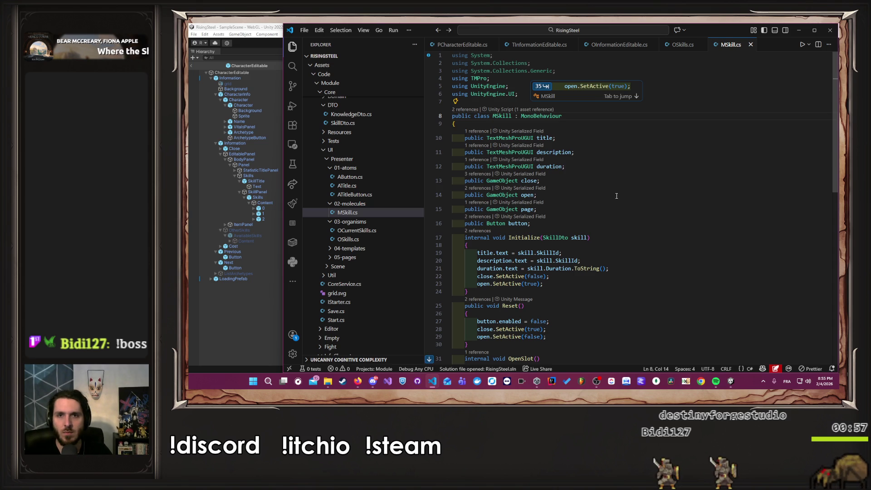
left_click(621, 171)
scroll(622, 182, "down", 5)
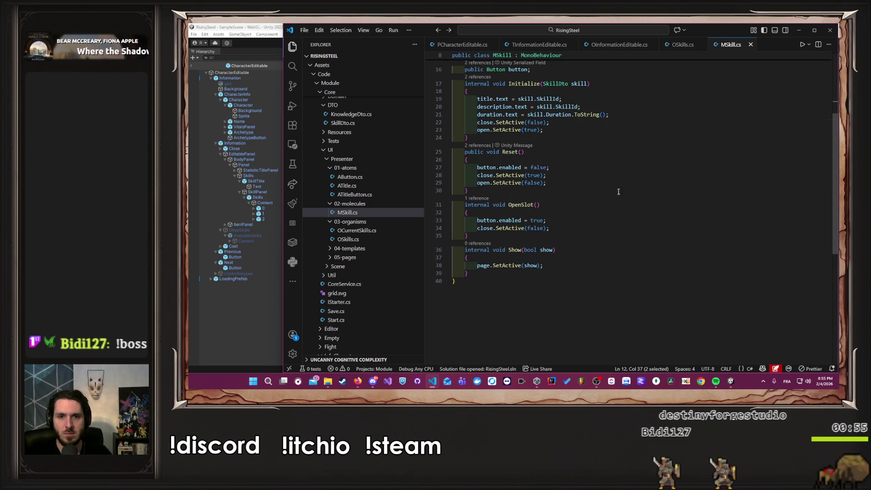
left_click(683, 45)
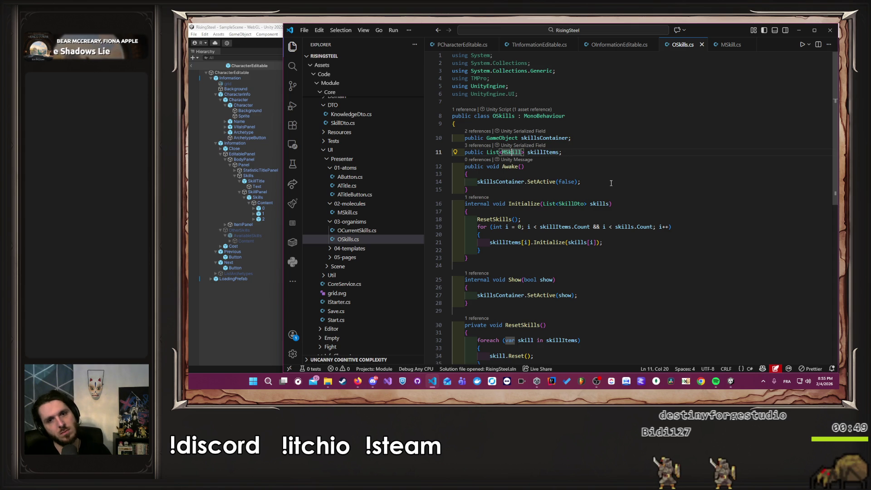
- Change skill.Reset() to skill.Show(false) in ResetSkills, then jump to MSkill's Initialize
scroll(611, 183, "down", 5)
left_click(551, 219)
key("ctrl+shift+Left")
key("ctrl+shift+Left")
type("Show(false)")
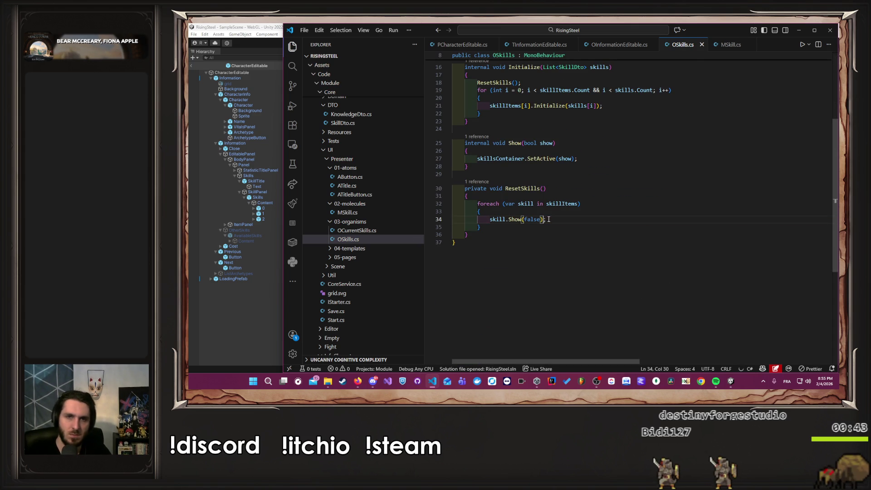
scroll(520, 212, "up", 3)
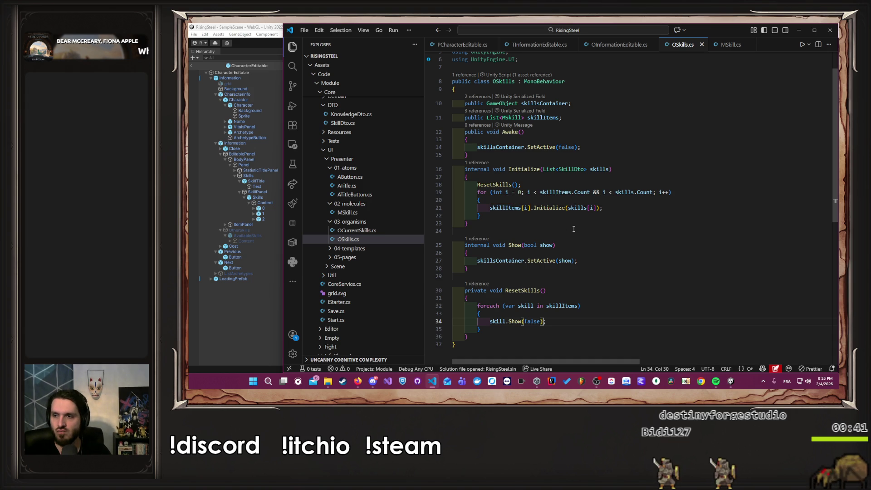
left_click(553, 208, "ctrl")
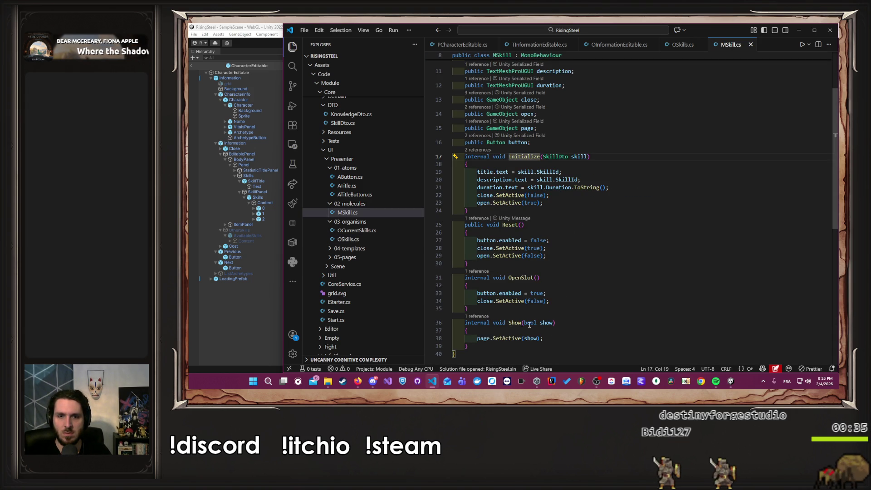
- Add Show(true); after open.SetActive(true) in MSkill's Initialize, save, and switch to Unity
left_click_drag(509, 322, 556, 323)
key("ctrl+c")
left_click(562, 203)
key("Return")
key("ctrl+v")
type(";")
key("Left")
key("Left")
key("BackSpace")
key("BackSpace")
key("BackSpace")
type("true")
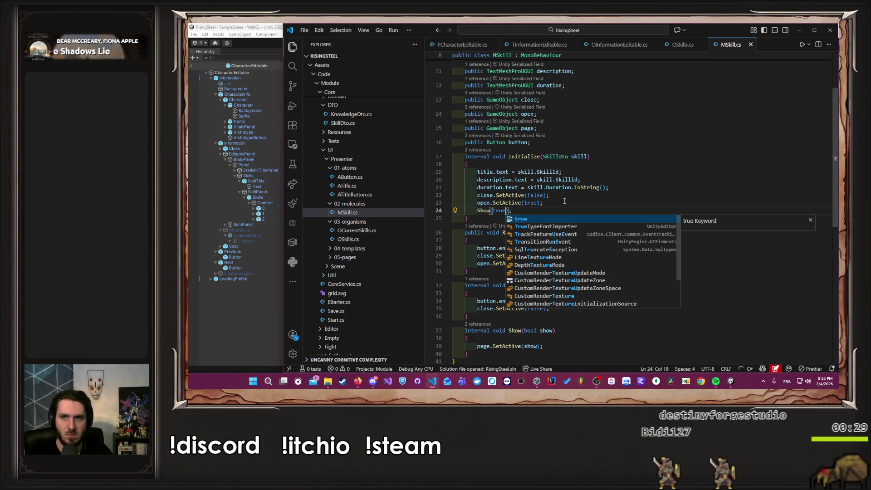
key("ctrl+s")
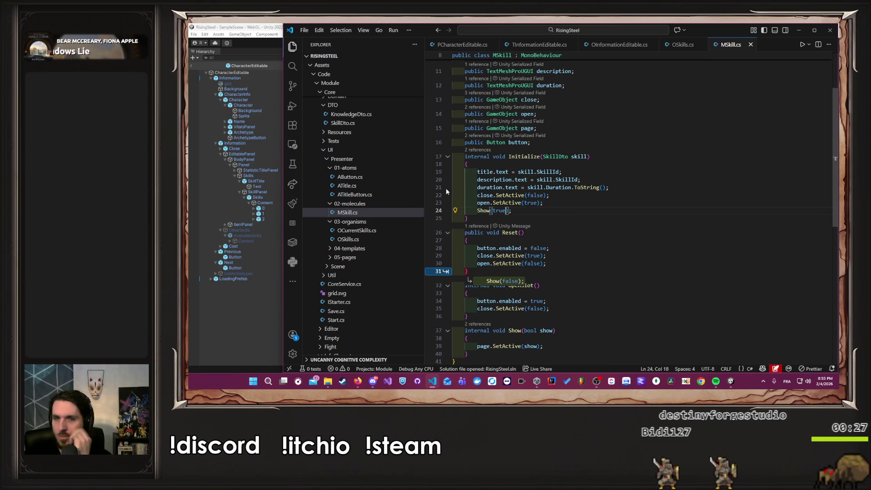
left_click(255, 301)
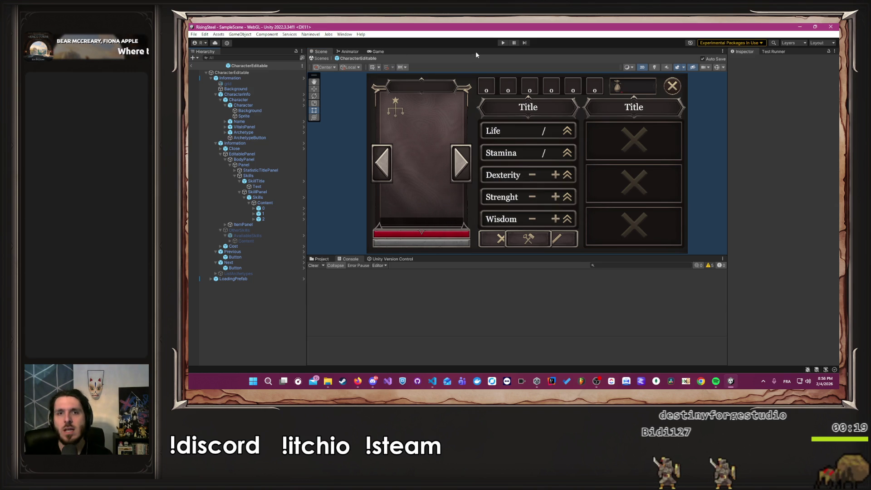
- Play-test from the main menu to the character screen, try the skill slot, then stop
left_click(502, 43)
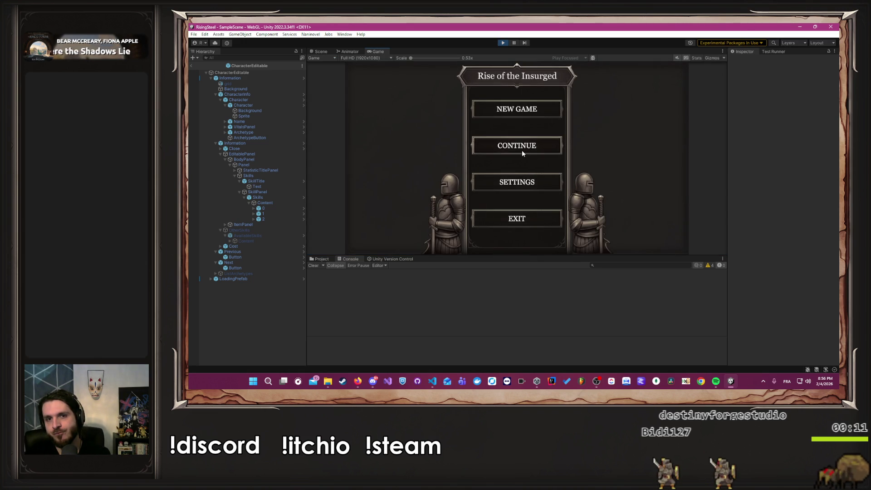
left_click(508, 113)
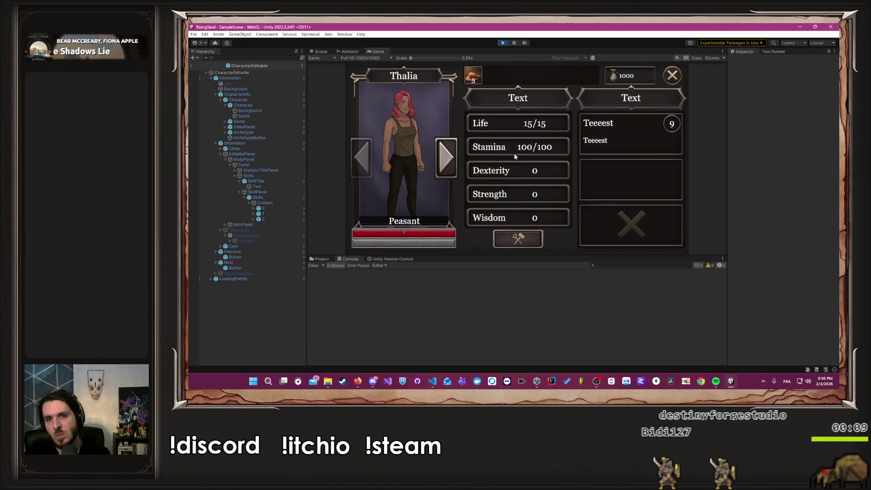
left_click(627, 192)
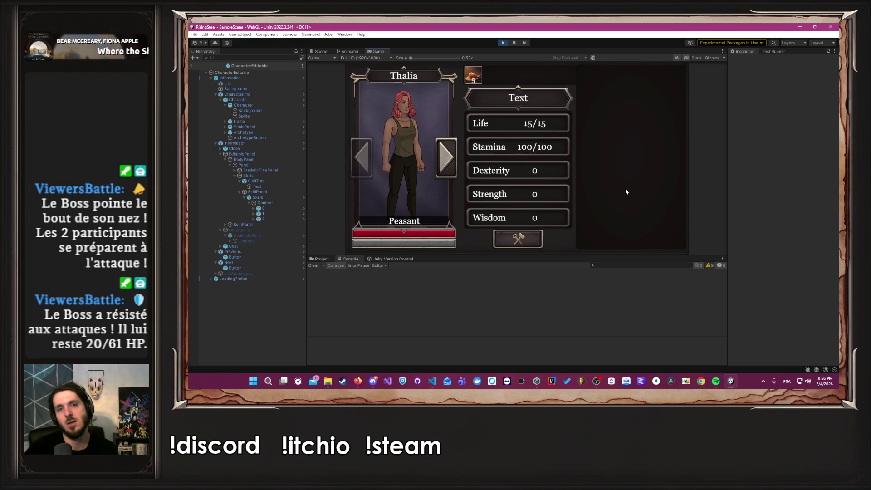
left_click(505, 44)
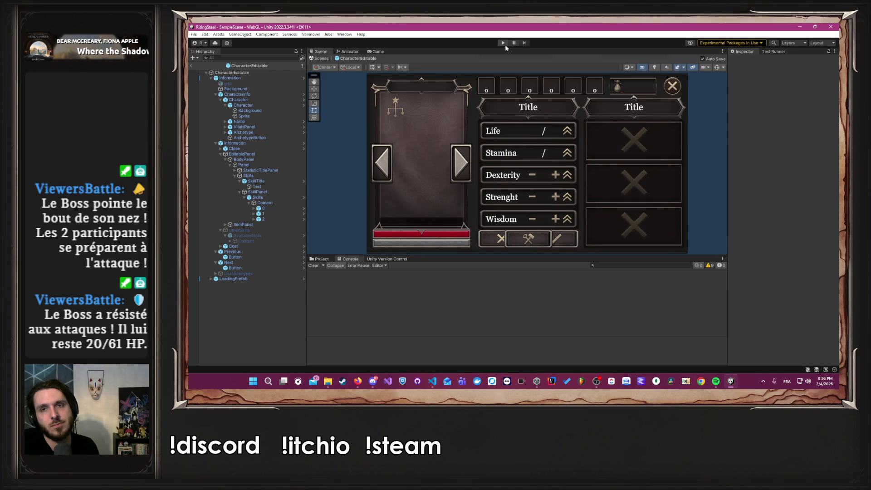
key("alt+Tab")
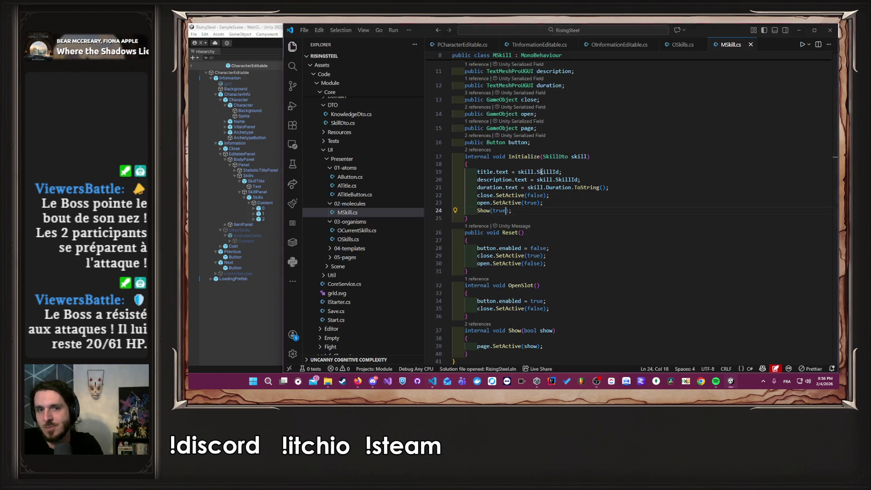
- Scroll MSkill.cs back to its top, then return to the Unity editor
scroll(624, 54, "up", 3)
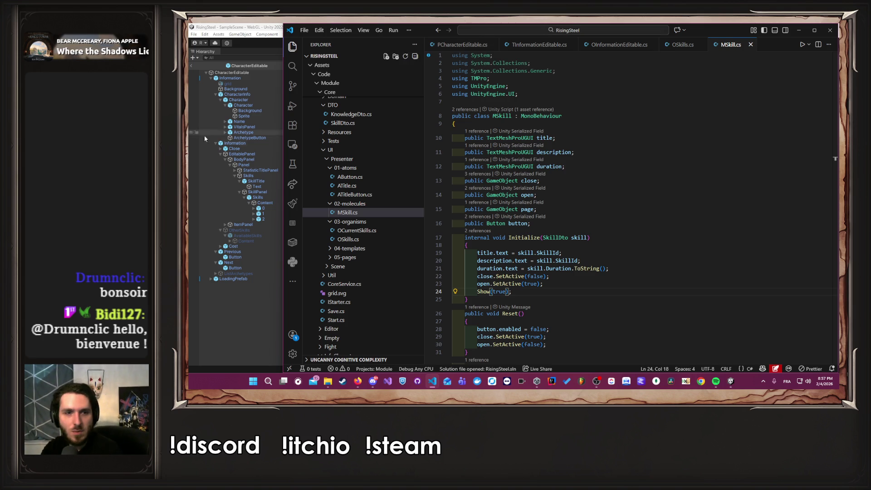
left_click(232, 353)
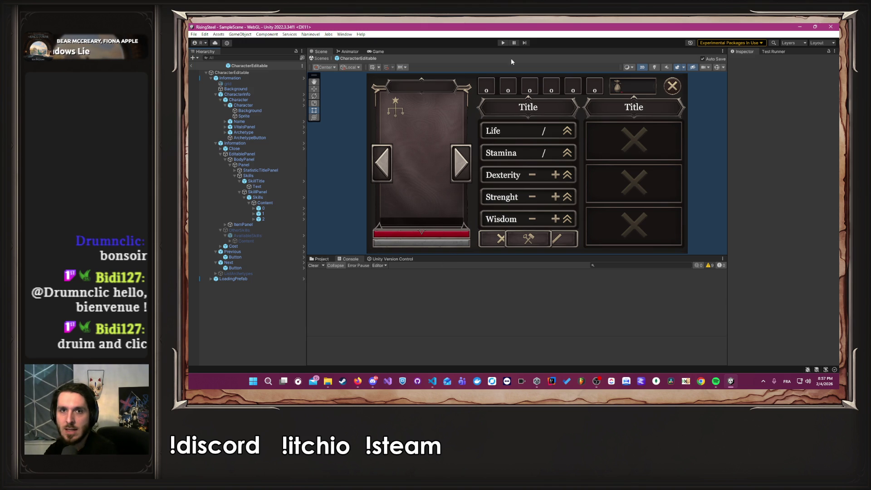
- Set Naninovel's Start Game Script to StartNewGame in Project Settings and enter Play mode
left_click(314, 34)
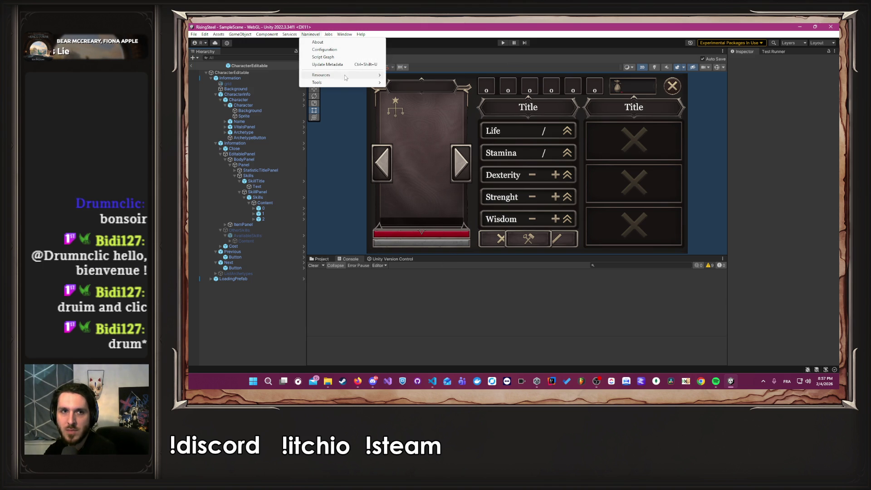
mouse_move(346, 77)
left_click(403, 112)
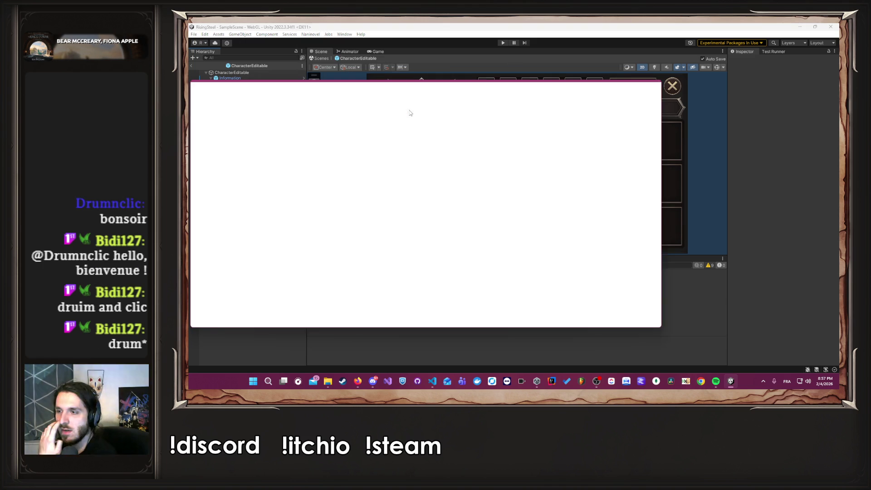
left_click(503, 110)
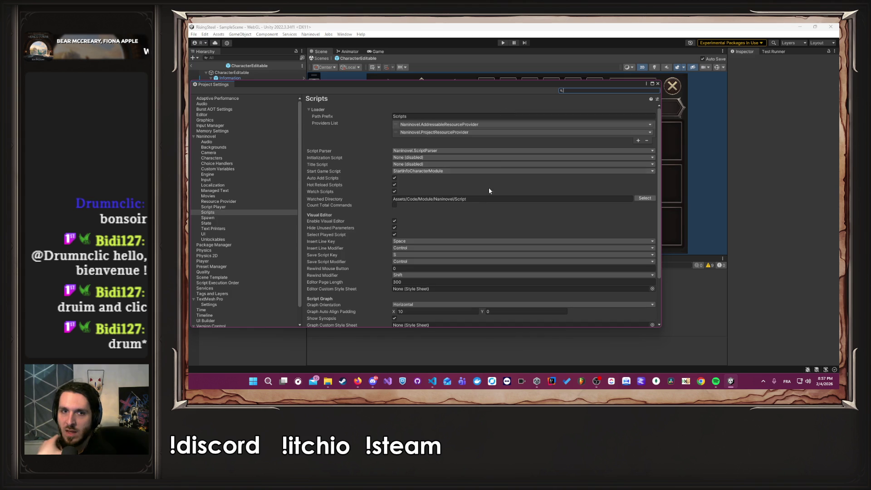
left_click(453, 171)
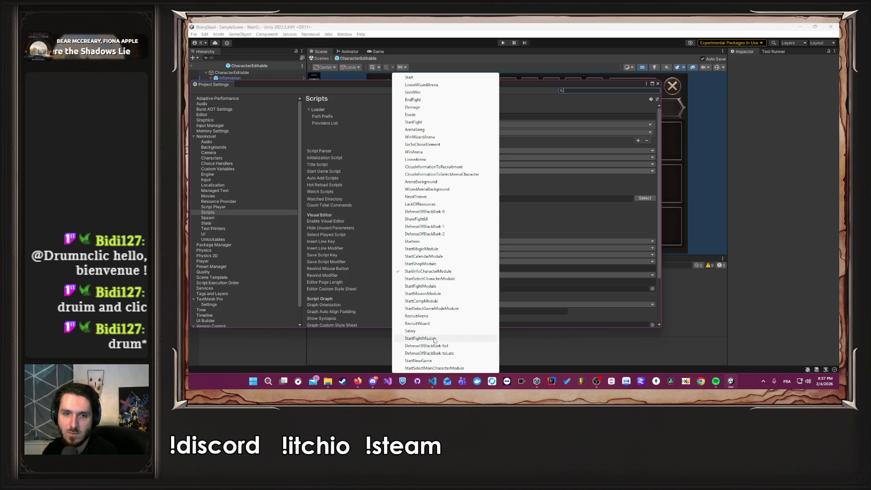
left_click(418, 361)
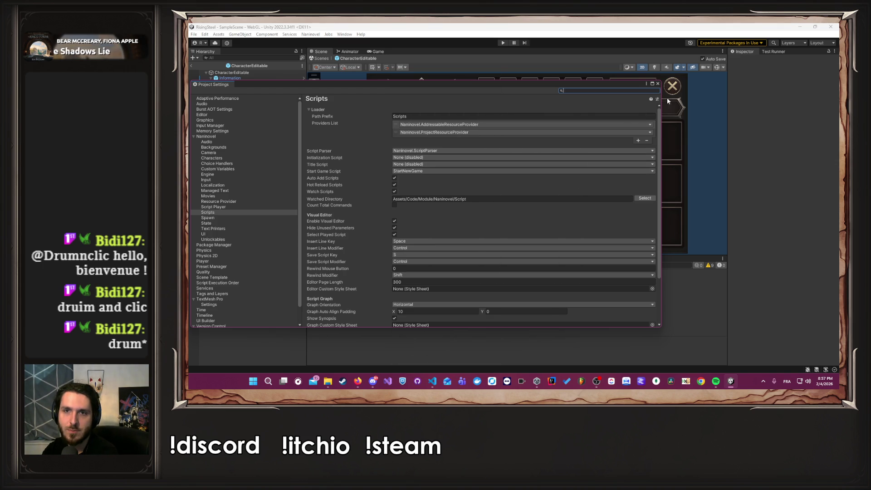
left_click(658, 84)
left_click(502, 43)
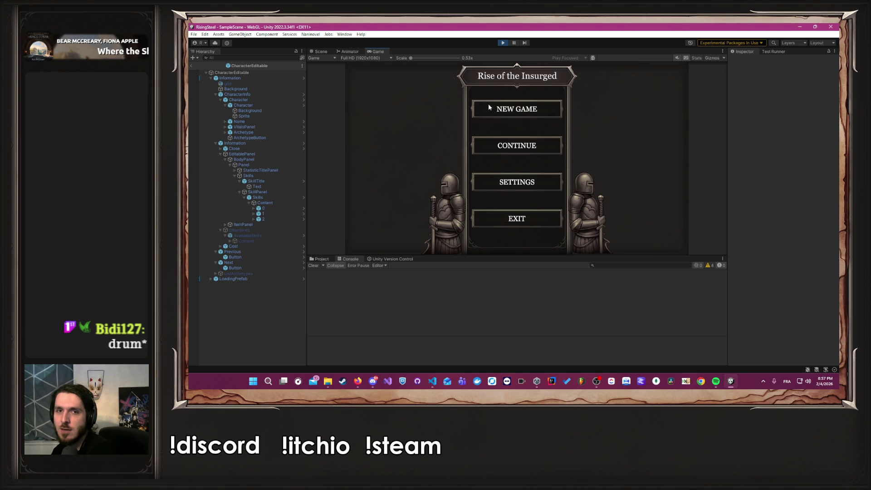
- Start a new game as Albert, pass the camp to Recruitment, and open Albert's details
left_click(500, 111)
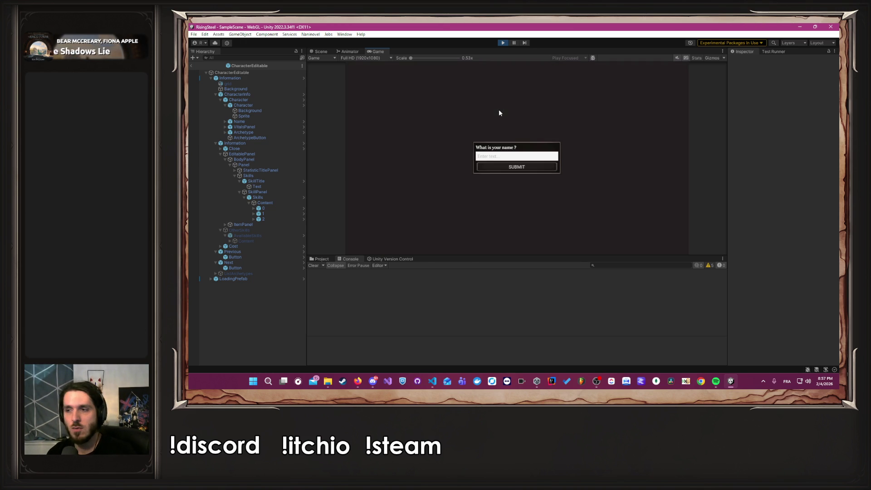
type("Albert")
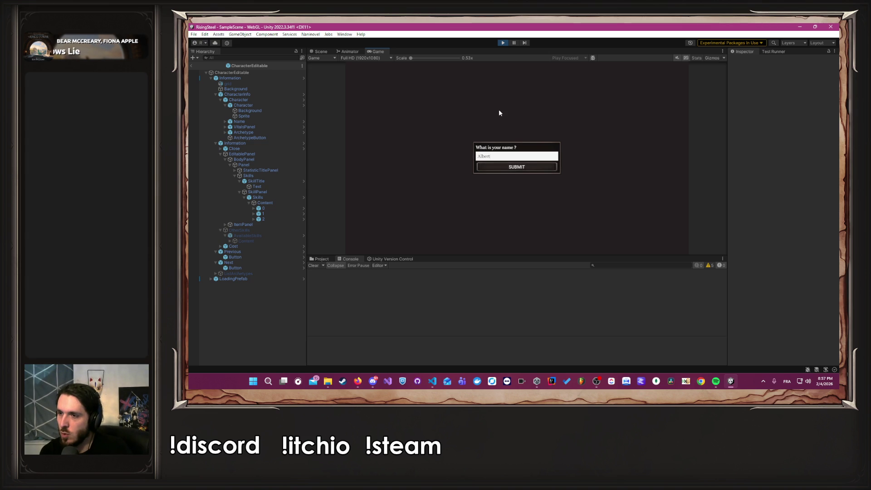
key("Return")
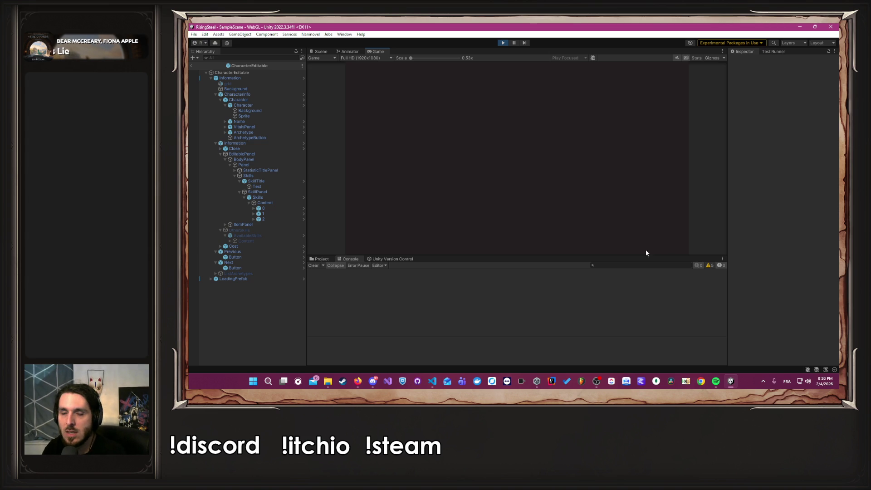
left_click(589, 206)
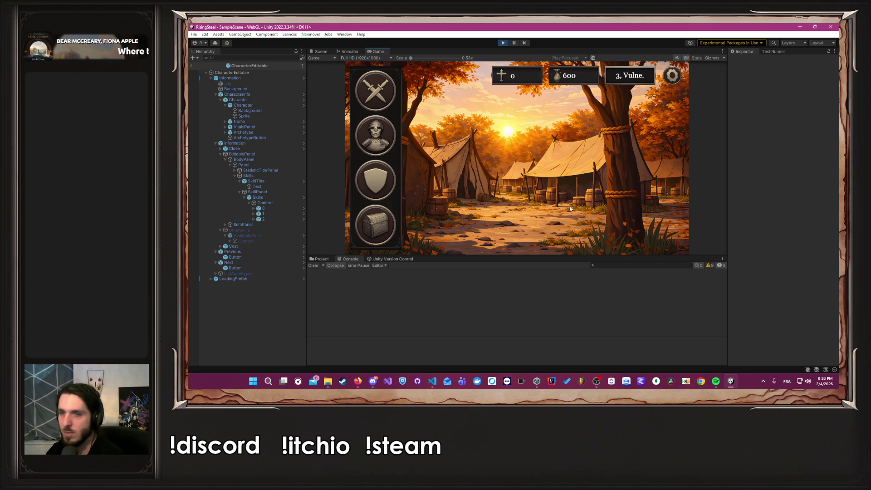
left_click(379, 175)
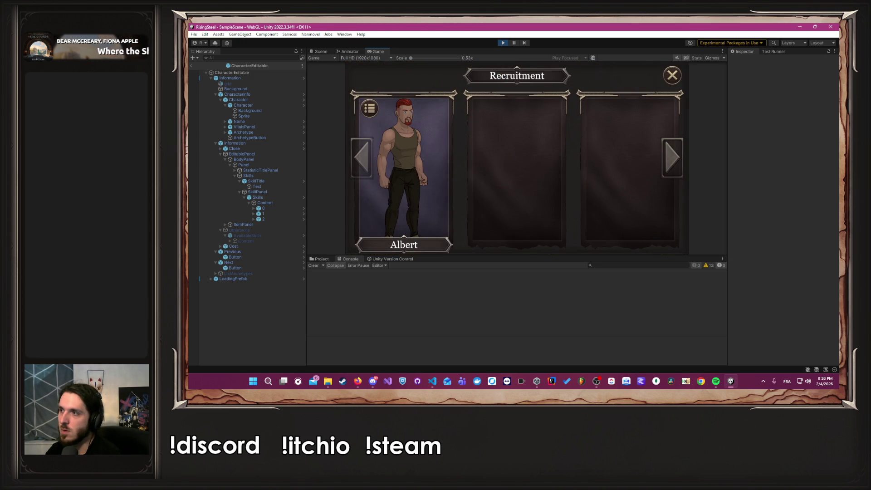
key("alt+Tab")
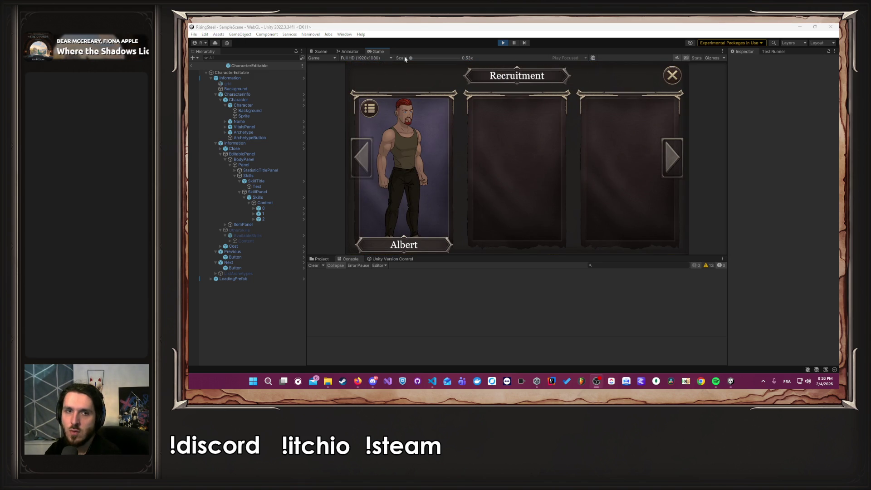
left_click(422, 177)
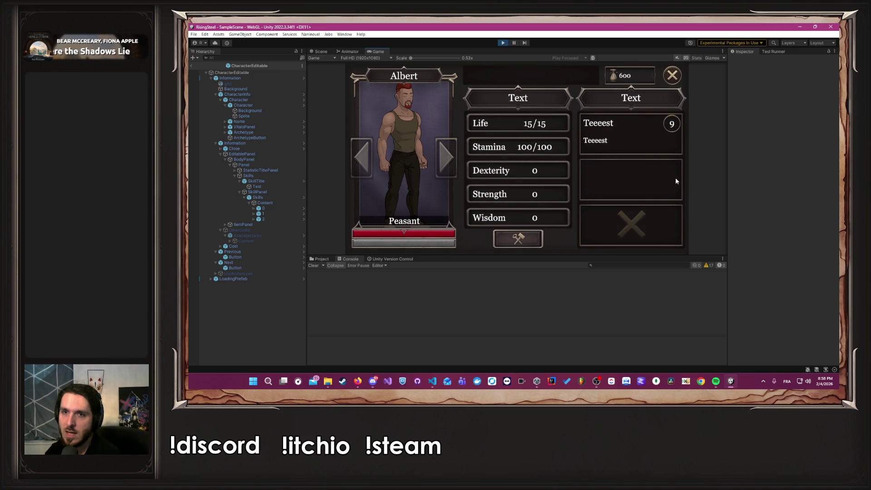
- Raise Albert's Strength to 15 with Life 30/30 and pay the gold for it
left_click(518, 238)
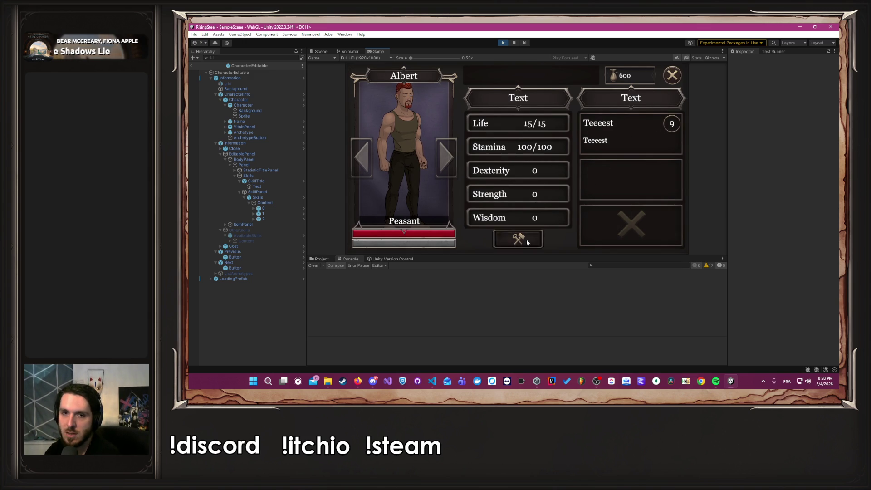
left_click(549, 194)
left_click(548, 194)
left_click(548, 195)
left_click(548, 195)
left_click(548, 194)
left_click(547, 195)
left_click(546, 195)
left_click(546, 195)
left_click(545, 239)
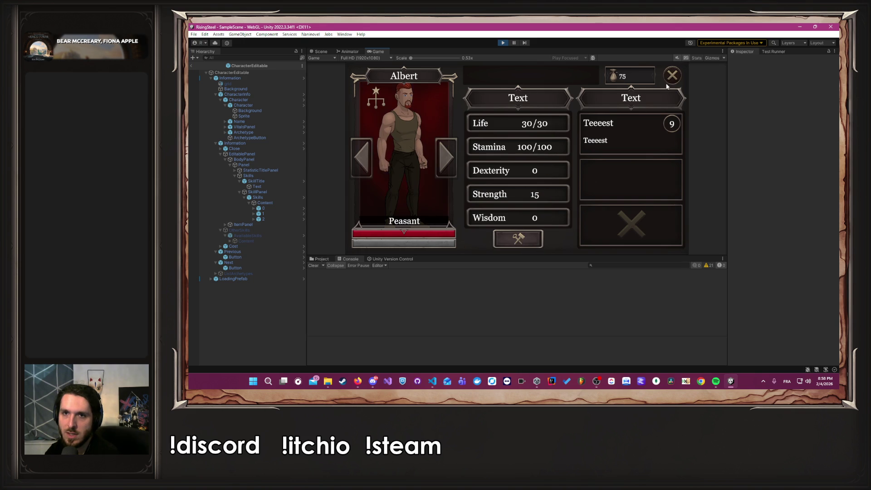
- Open and close the Soldier archetype details, then close Albert's character panel
left_click(372, 104)
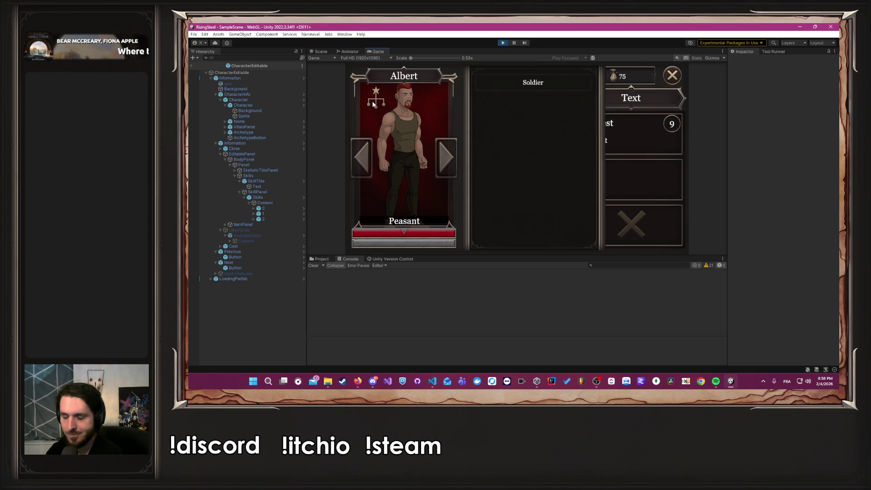
left_click(372, 104)
left_click(672, 76)
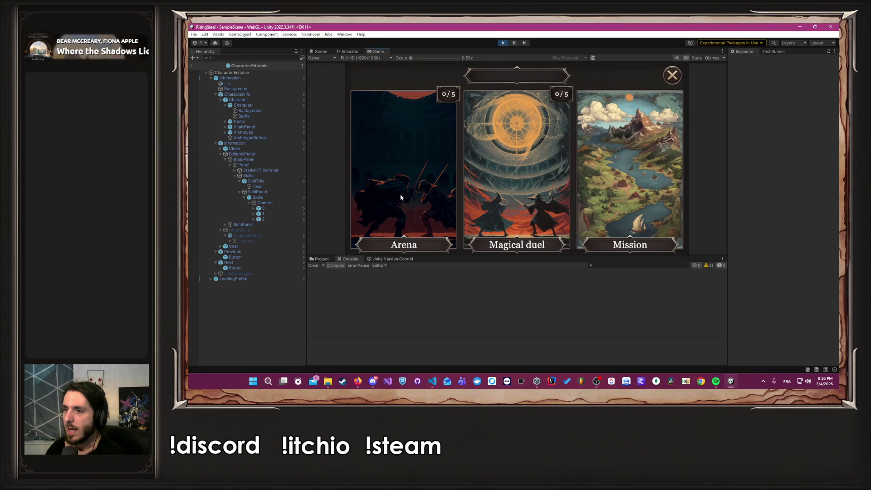
- Check the mission details, then launch the mission with Albert and begin the story dialogue
left_click(619, 153)
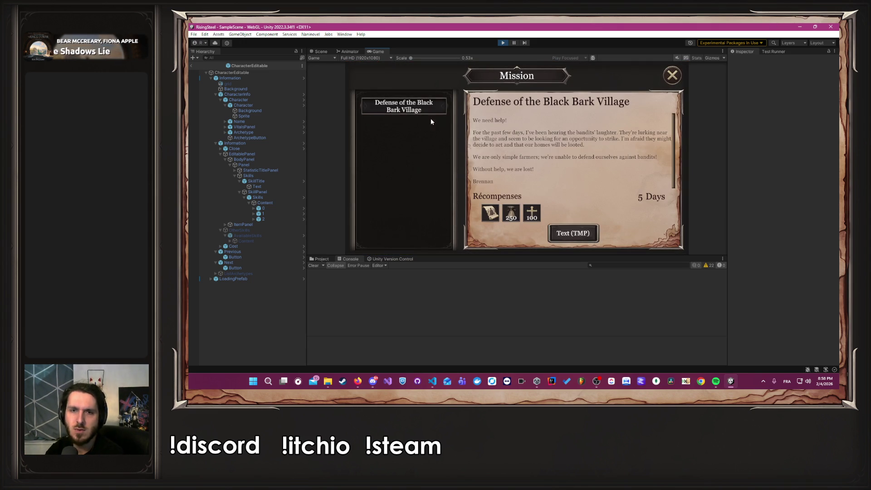
left_click(569, 233)
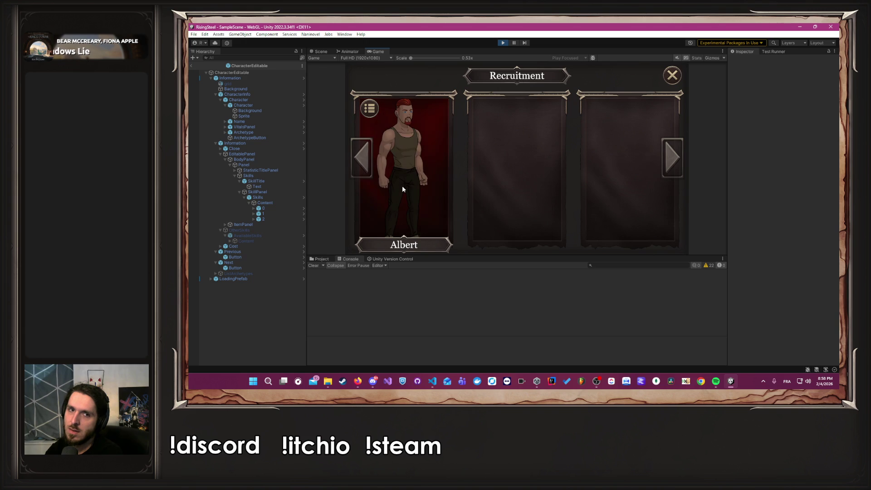
left_click(402, 189)
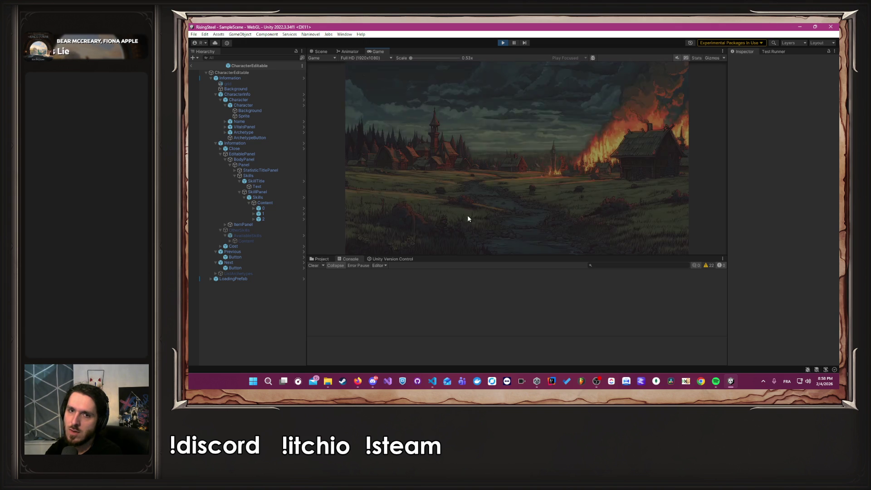
left_click(521, 222)
left_click(521, 222)
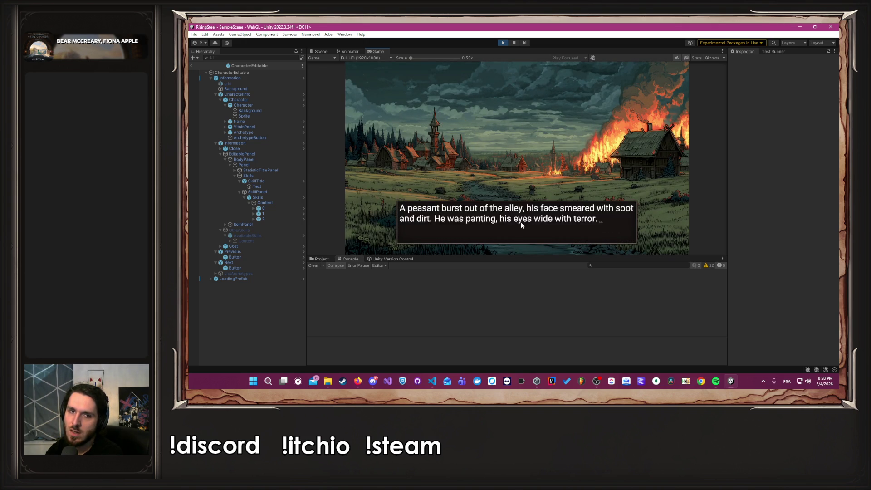
left_click(520, 222)
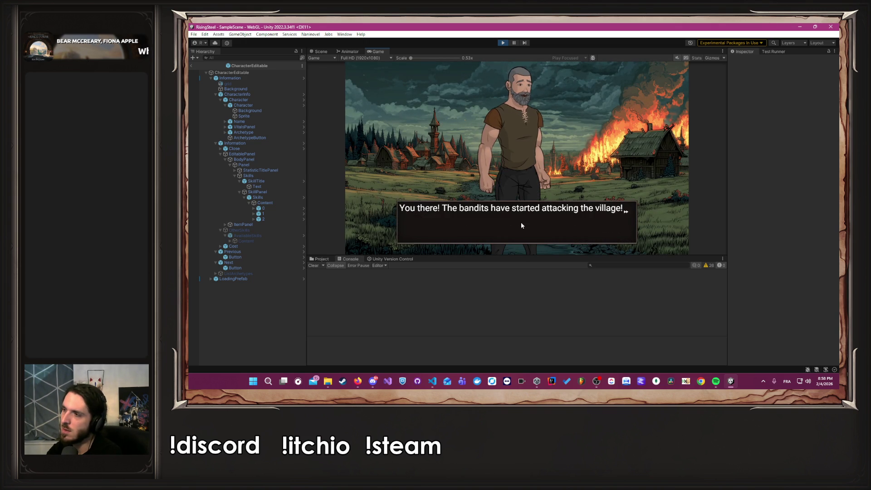
- Advance through the village and bandit leader dialogue into the fight, then stop the game
left_click(521, 222)
left_click(521, 222)
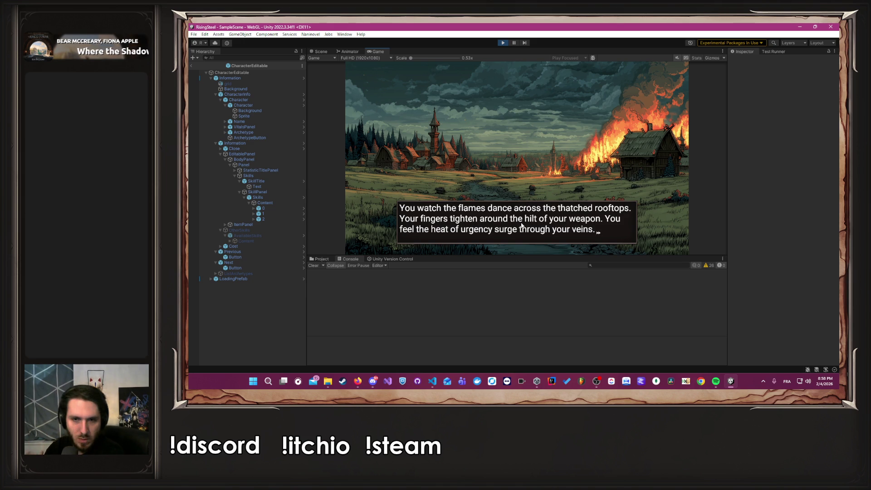
left_click(522, 226)
left_click(521, 225)
left_click(521, 226)
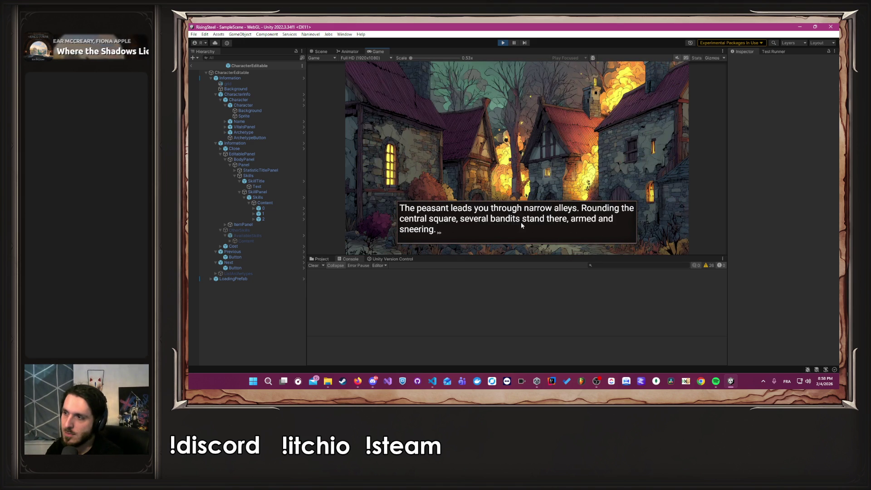
left_click(521, 225)
left_click(521, 225)
left_click(521, 226)
left_click(521, 226)
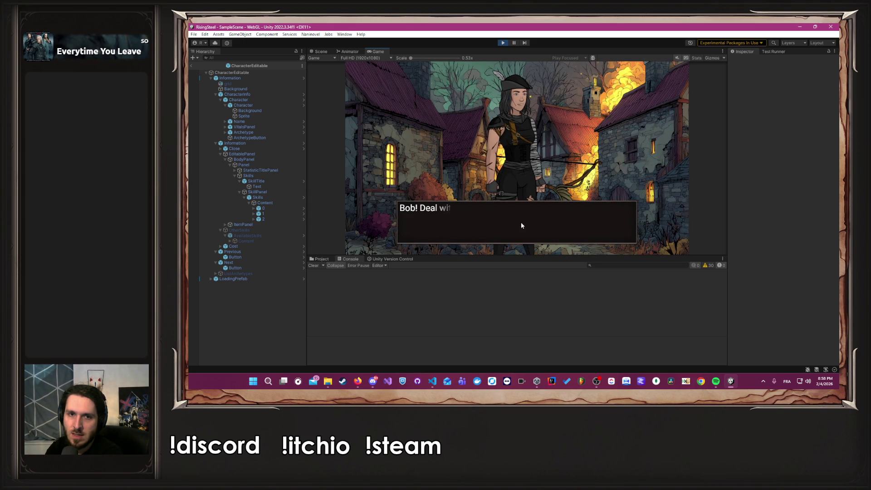
left_click(521, 226)
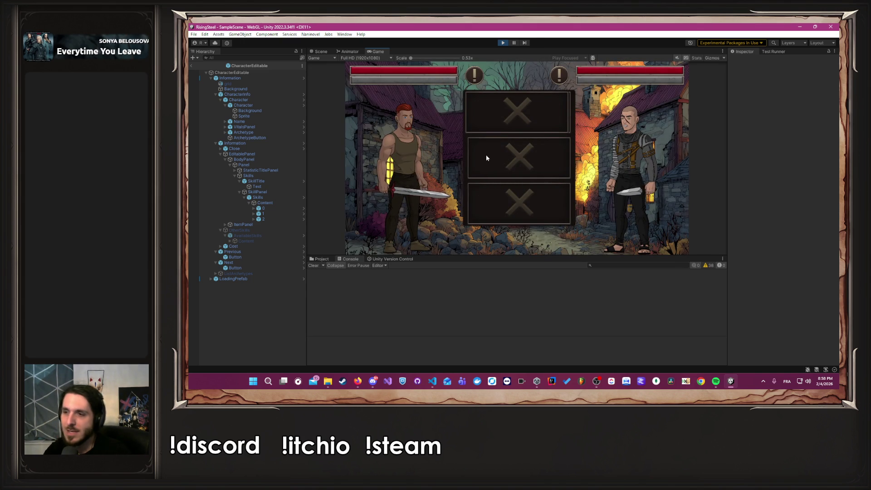
left_click(502, 42)
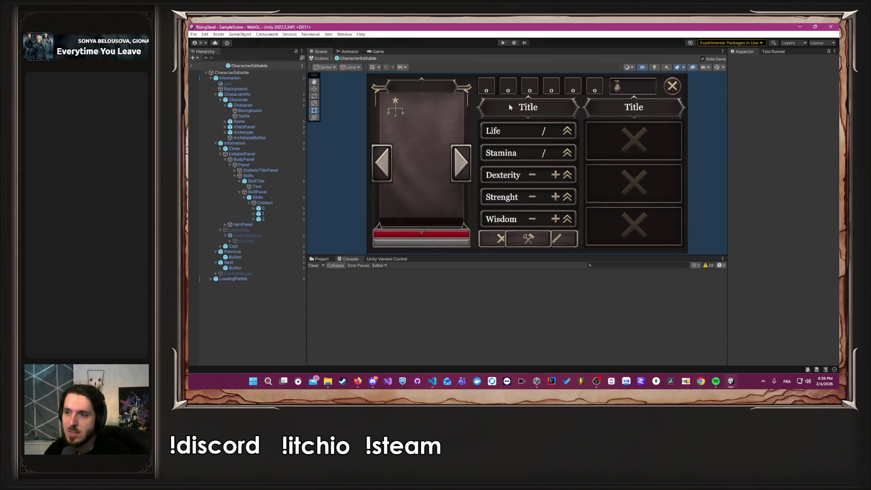
- Open the ArenaFight prefab from Fight/UI/Scene/05-pages and select EnemyFightInfo
key("alt+Tab")
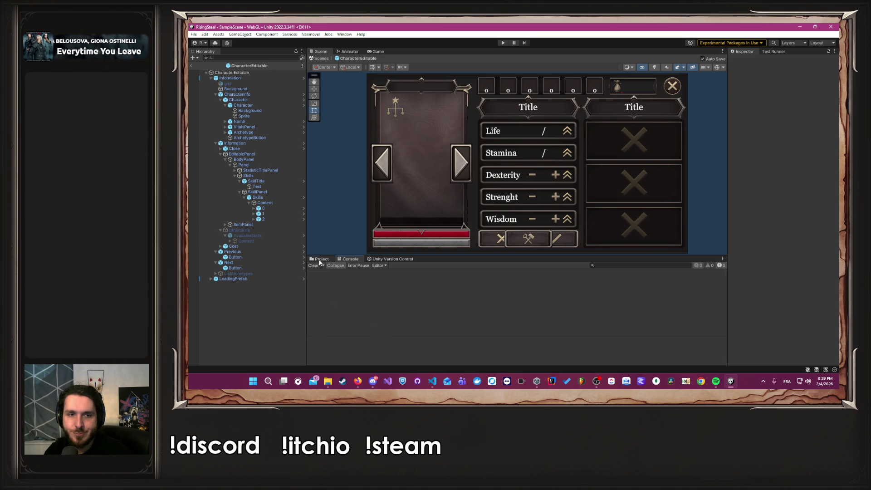
left_click(319, 260)
scroll(365, 321, "up", 10)
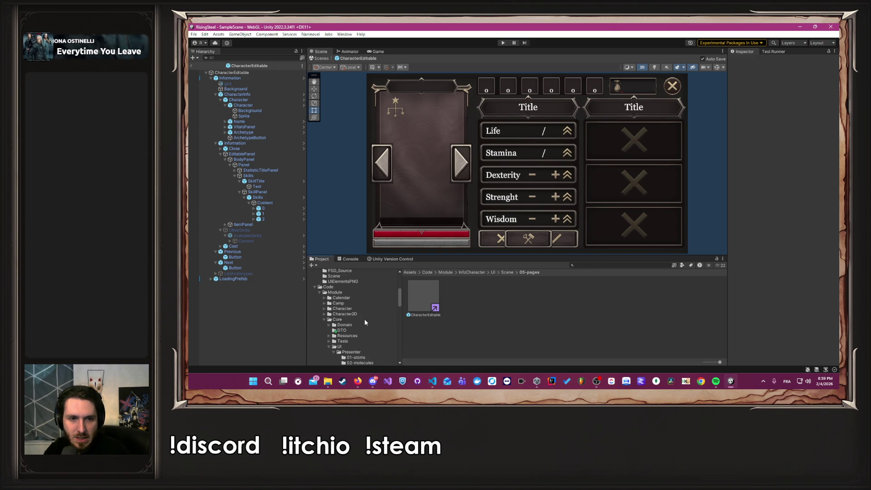
left_click(334, 320)
left_click(326, 320)
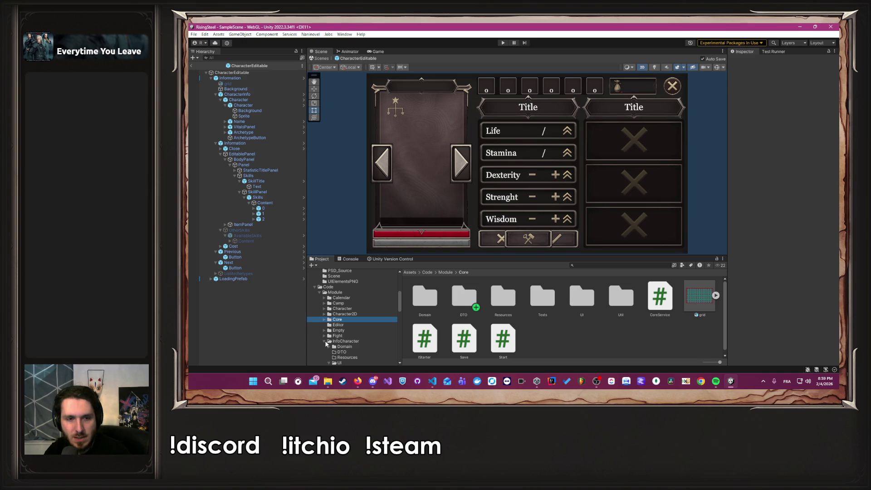
left_click(325, 336)
scroll(354, 336, "down", 3)
left_click(356, 321)
double_click(425, 299)
left_click(259, 127)
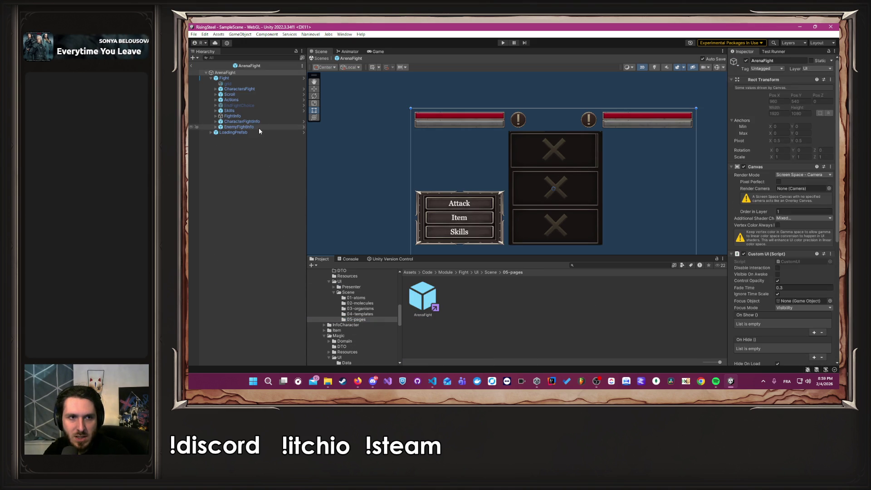
- Deactivate the Skills and FightInfo objects in ArenaFight, then start Play mode
left_click(258, 122)
left_click(256, 116)
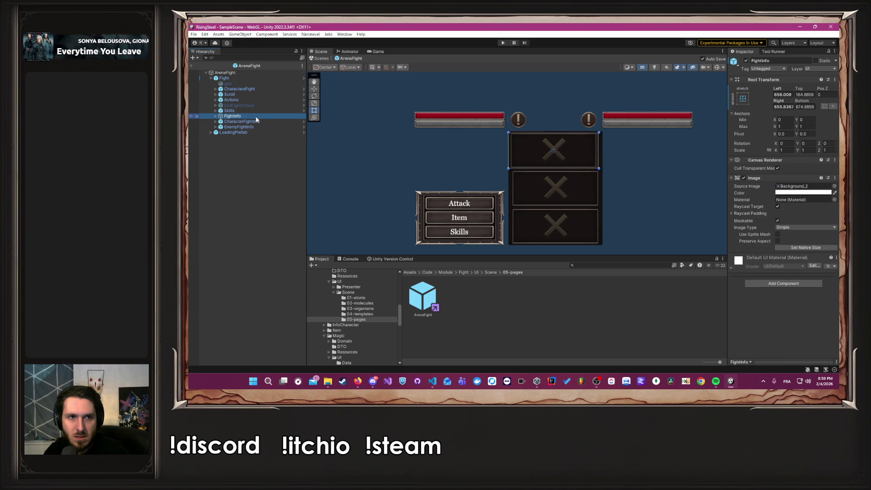
left_click(280, 111)
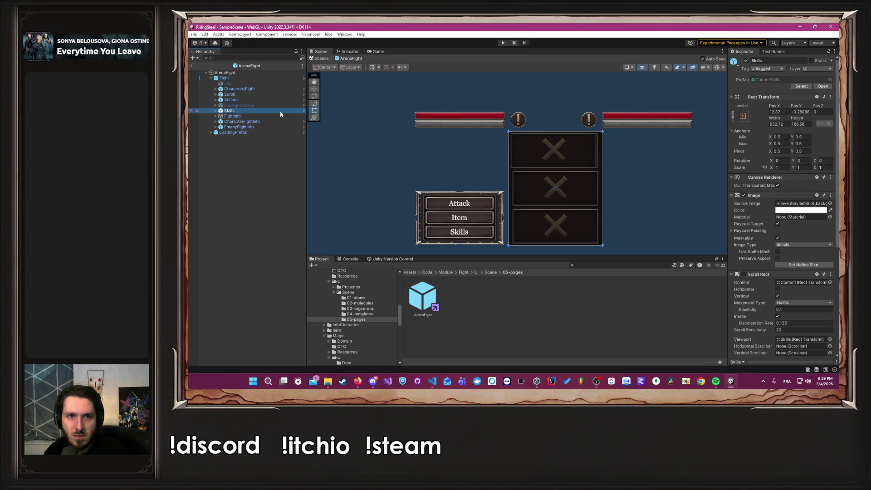
left_click(748, 61)
left_click(746, 61)
left_click(232, 117)
left_click(746, 61)
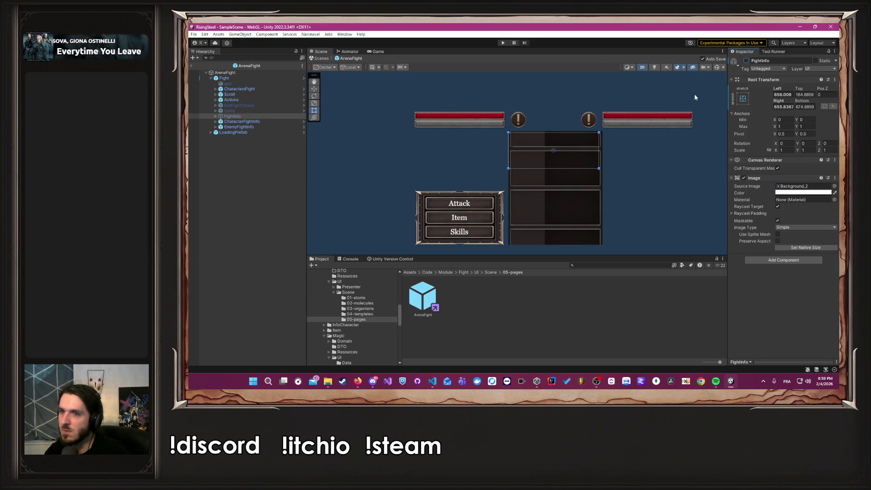
left_click(641, 109)
left_click(503, 43)
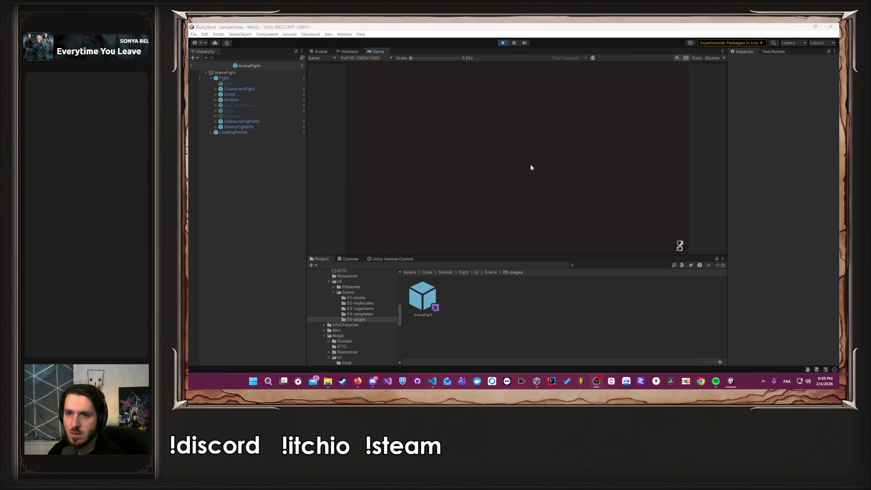
- Load save slot 1 and open Albert's details from the Recruitment panel
left_click(518, 145)
left_click(481, 128)
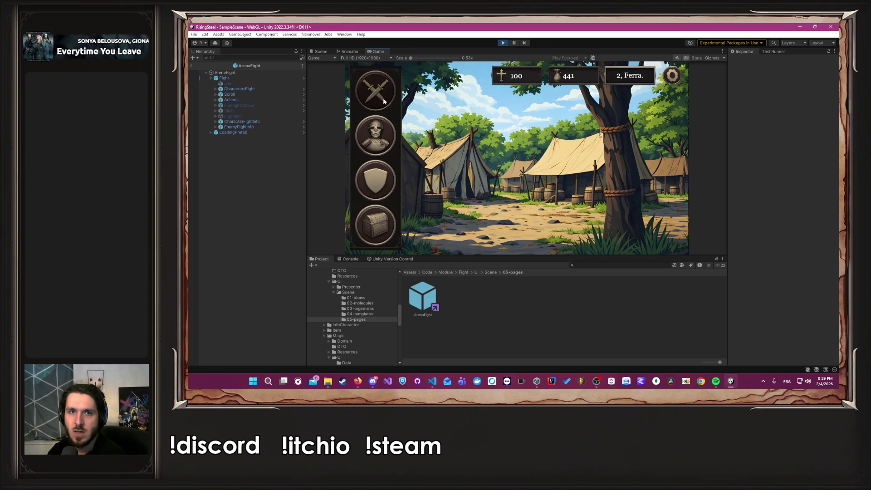
left_click(396, 188)
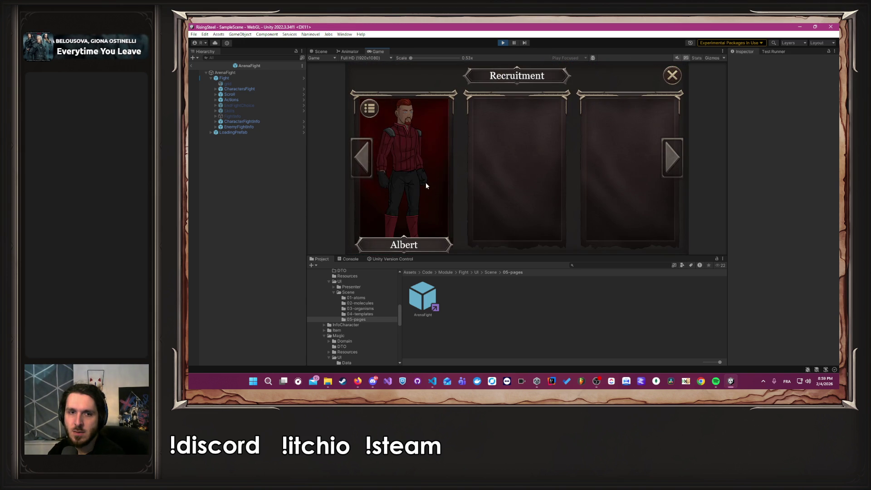
left_click(425, 182)
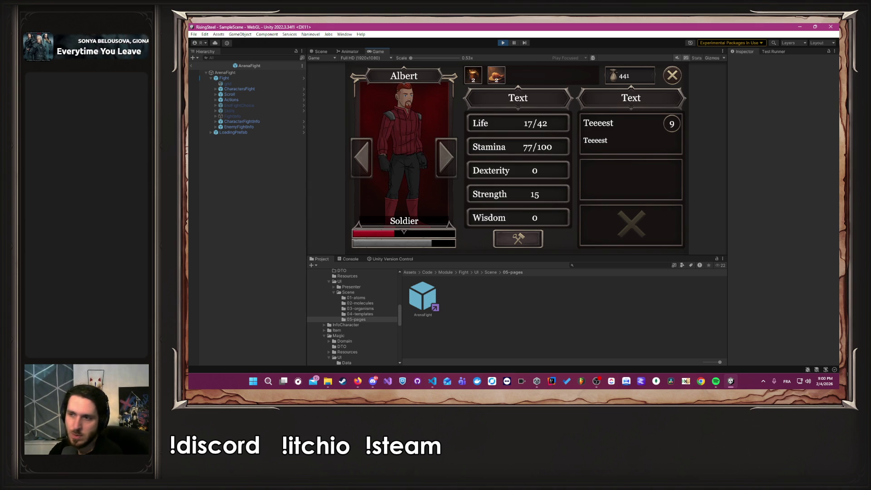
- Use food items to bring Albert to Life 42/42 and Stamina 100/100, then stop
left_click(490, 76)
left_click(473, 74)
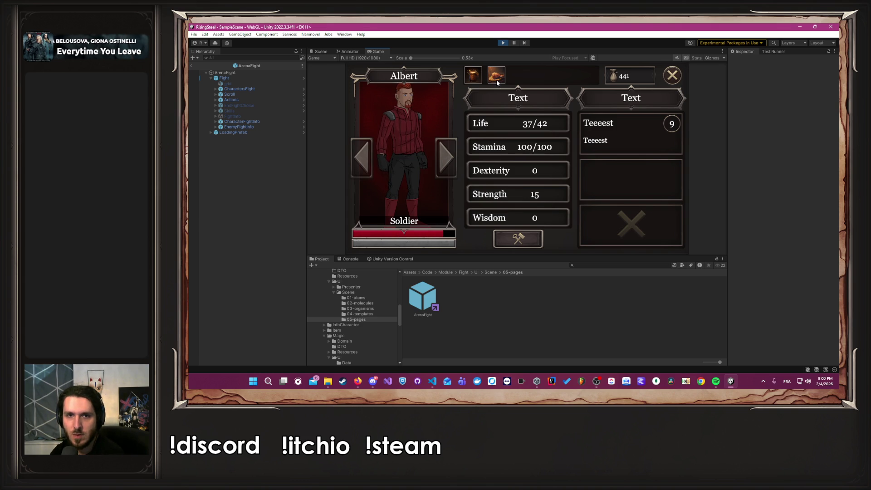
left_click(497, 81)
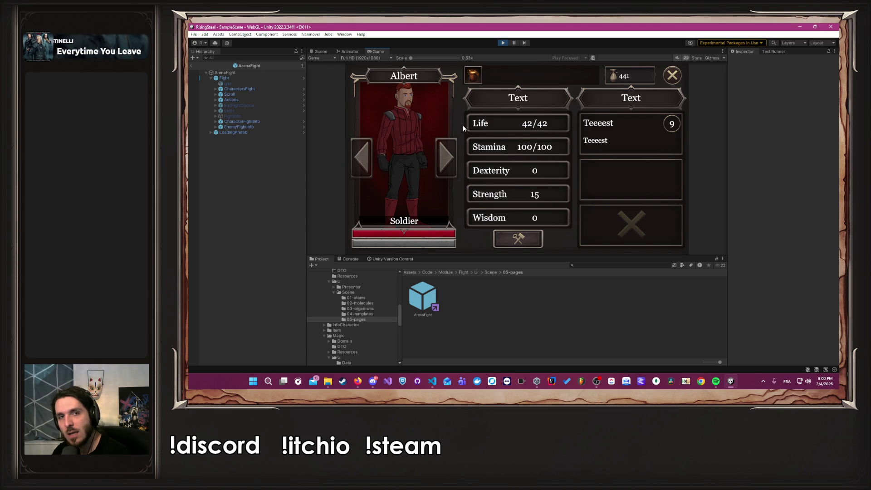
left_click(503, 42)
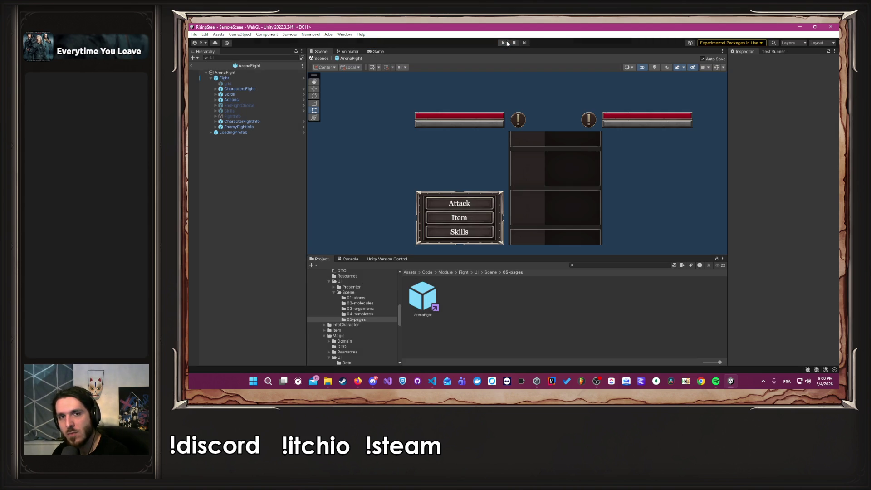
- In Naninovel Scripts settings, set Title Script to None and Start Game Script to StartMissionModule
left_click(310, 34)
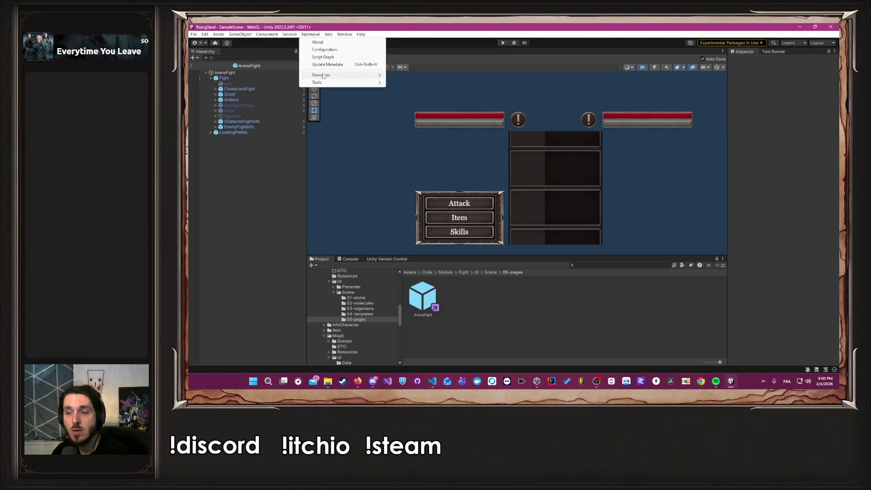
mouse_move(325, 77)
left_click(402, 112)
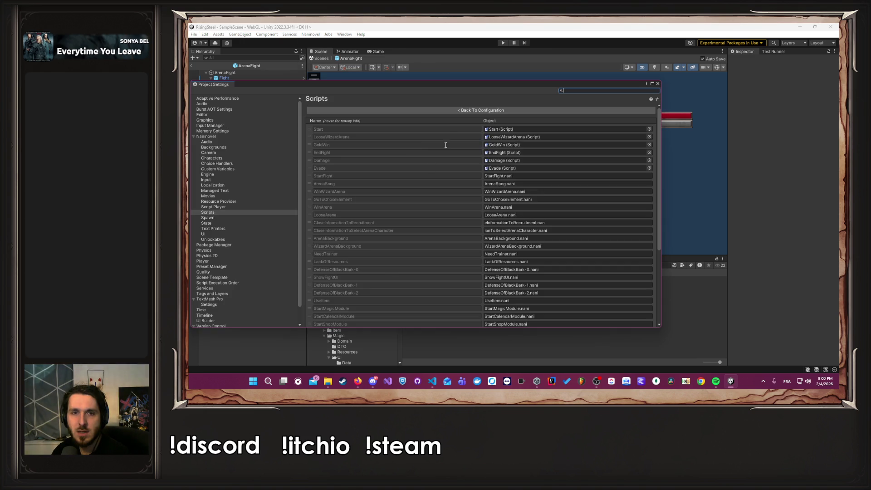
left_click(454, 111)
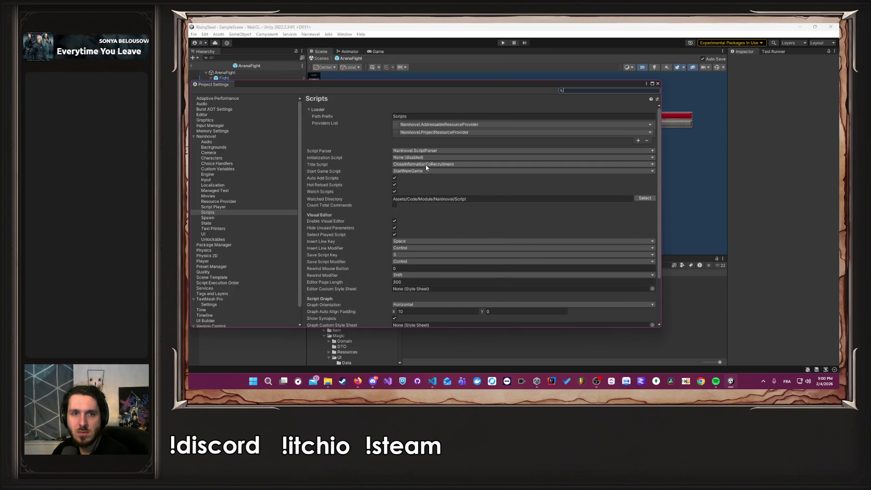
left_click(434, 165)
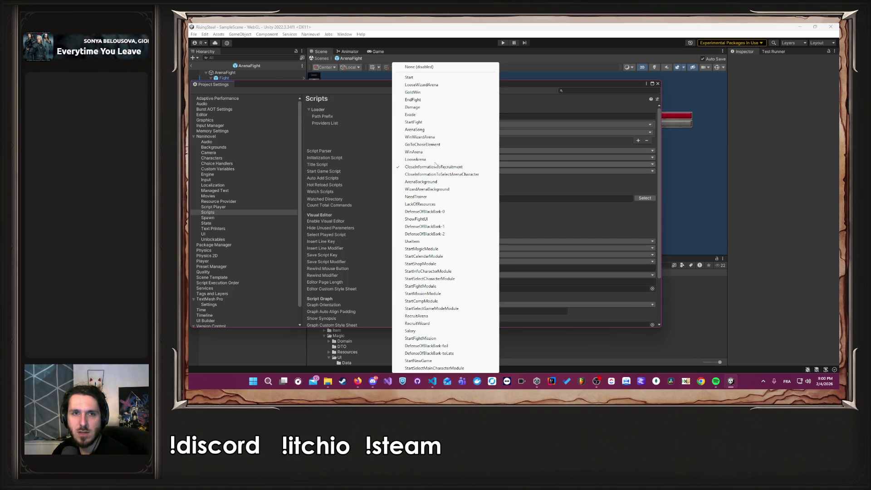
left_click(418, 67)
left_click(422, 170)
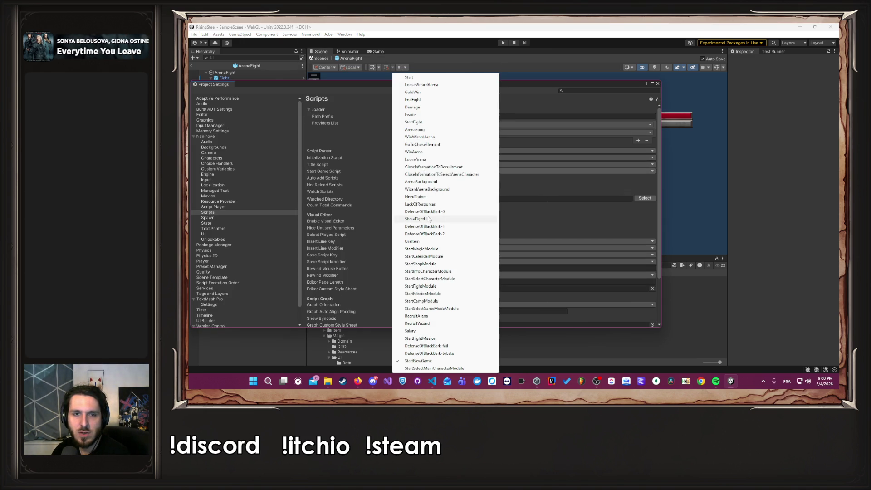
left_click(447, 294)
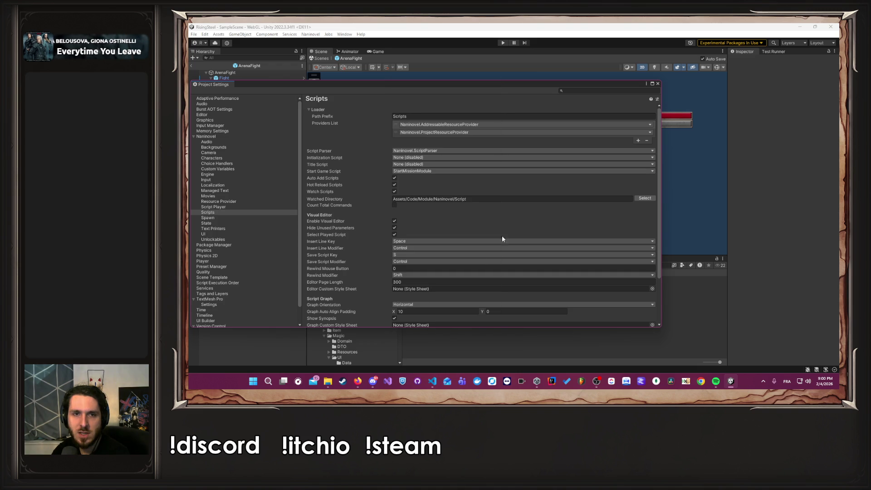
left_click(658, 83)
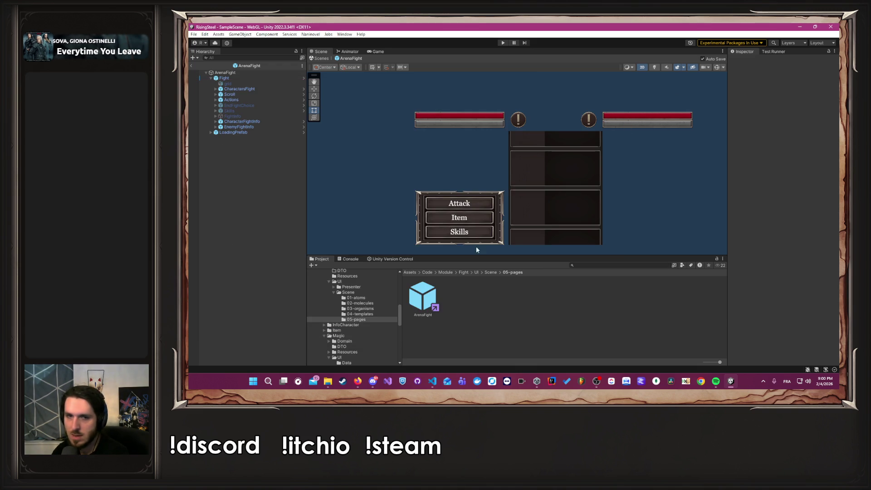
- Run the game and choose New Game from the main menu
left_click(503, 43)
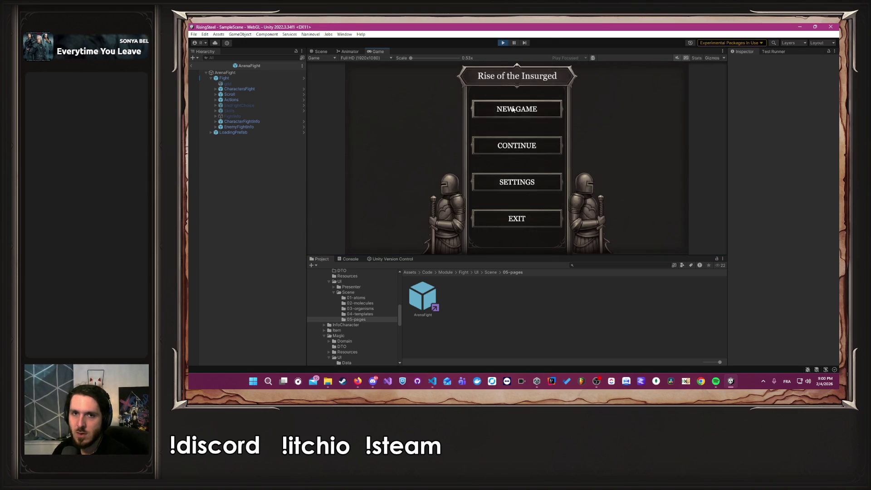
left_click(513, 109)
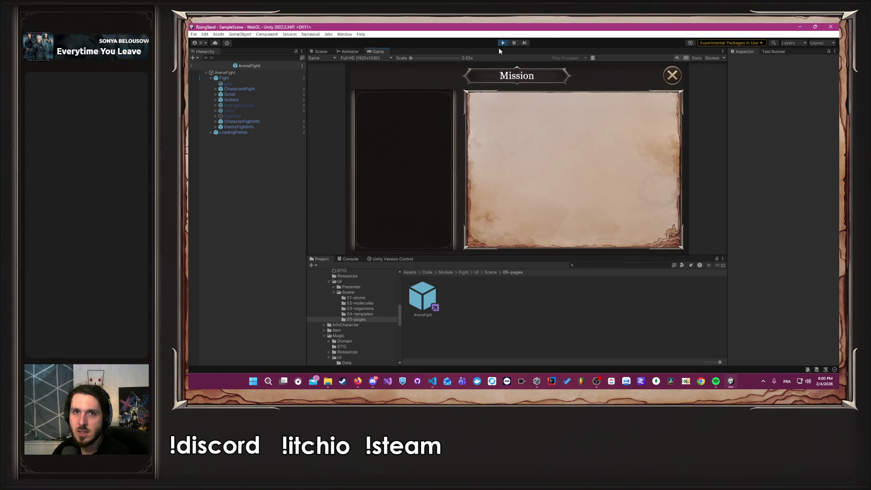
- Stop the game, set Naninovel's Start Game Script to StartMagicModule, and play again
left_click(503, 43)
left_click(310, 34)
mouse_move(363, 82)
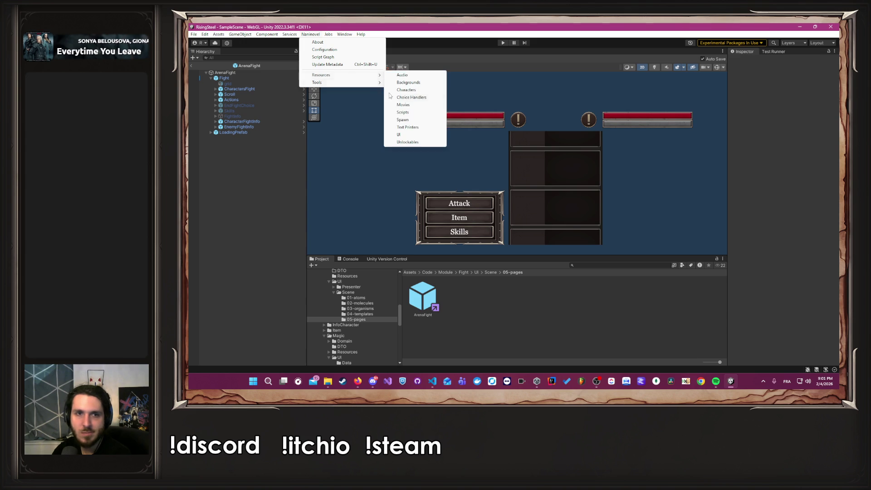
left_click(404, 111)
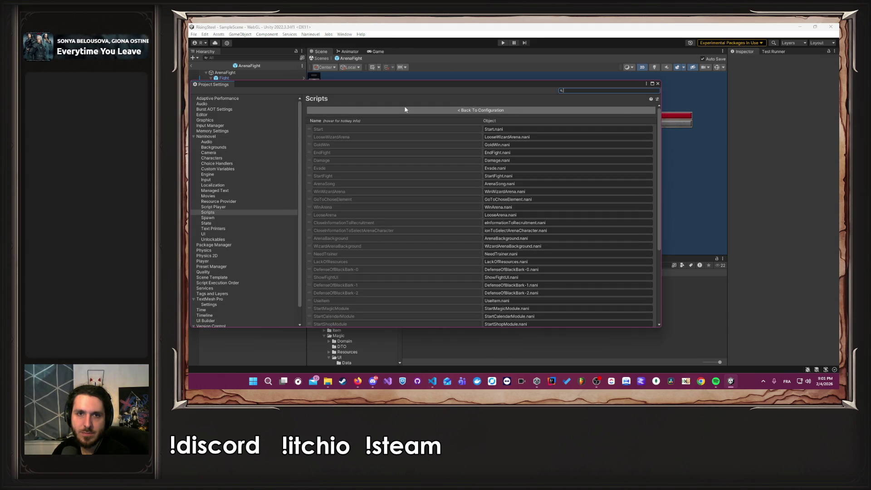
left_click(405, 110)
left_click(409, 172)
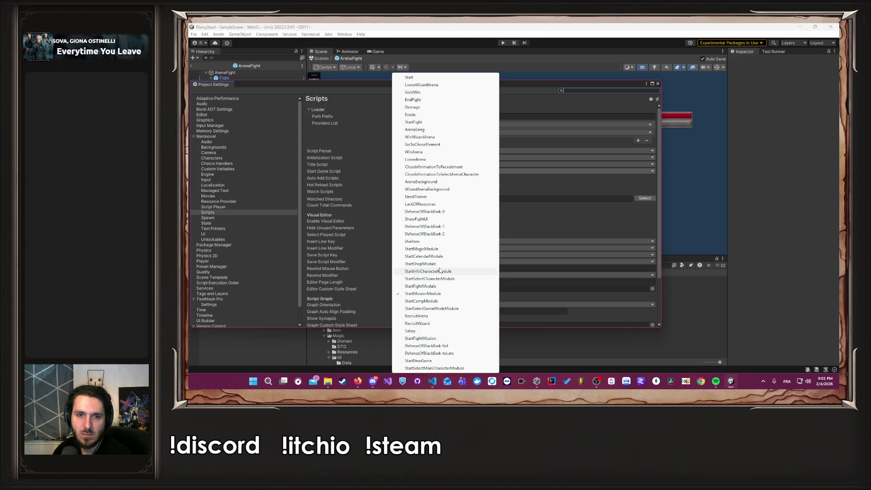
left_click(431, 248)
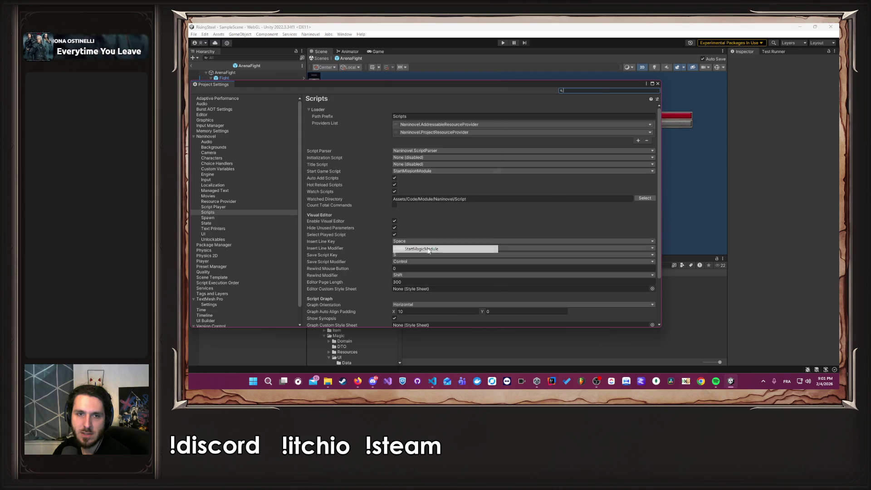
left_click(658, 84)
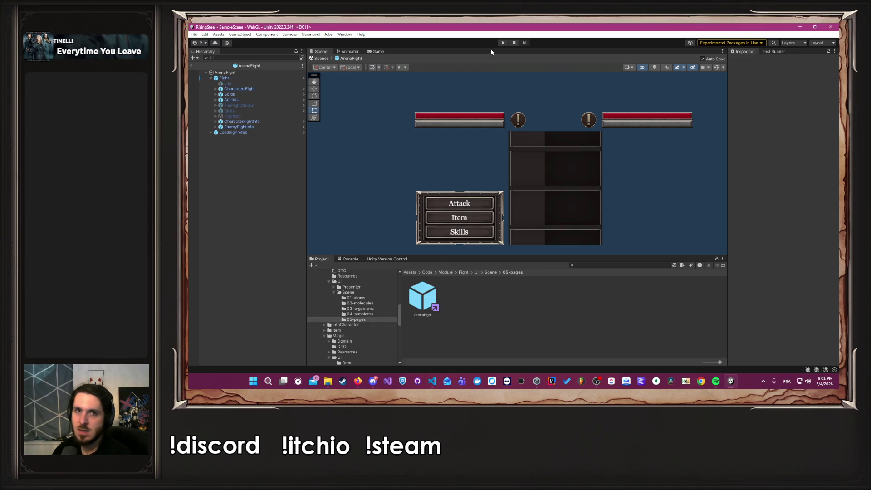
left_click(502, 43)
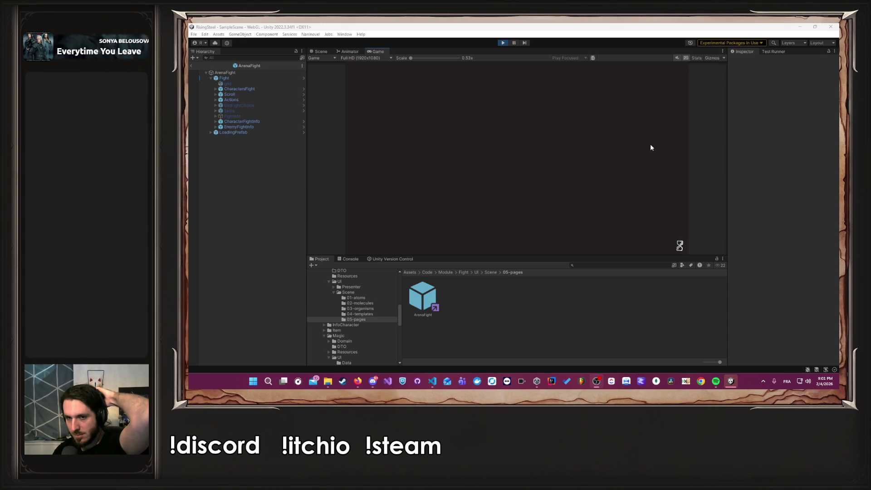
left_click(507, 113)
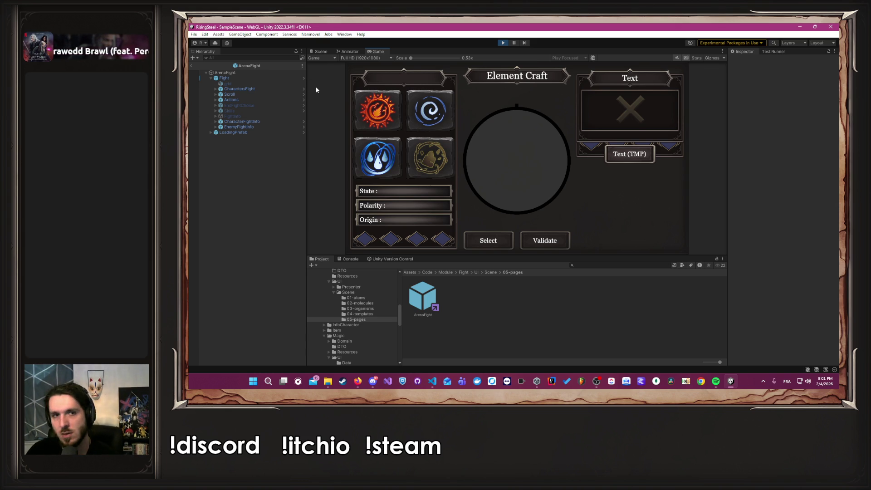
left_click(377, 110)
left_click(430, 110)
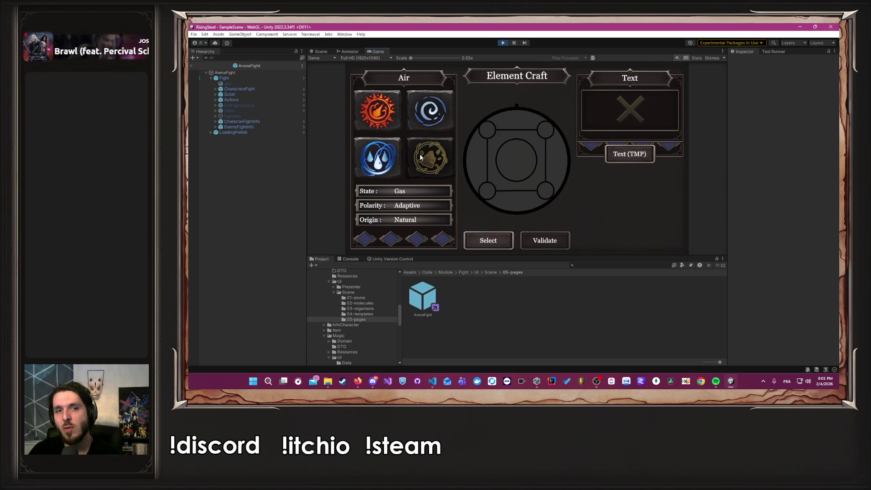
left_click(420, 158)
left_click(379, 158)
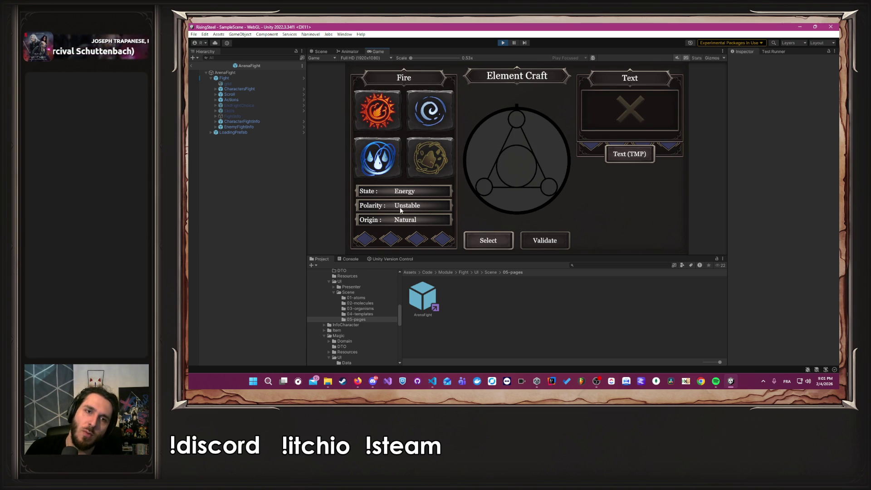
left_click(476, 243)
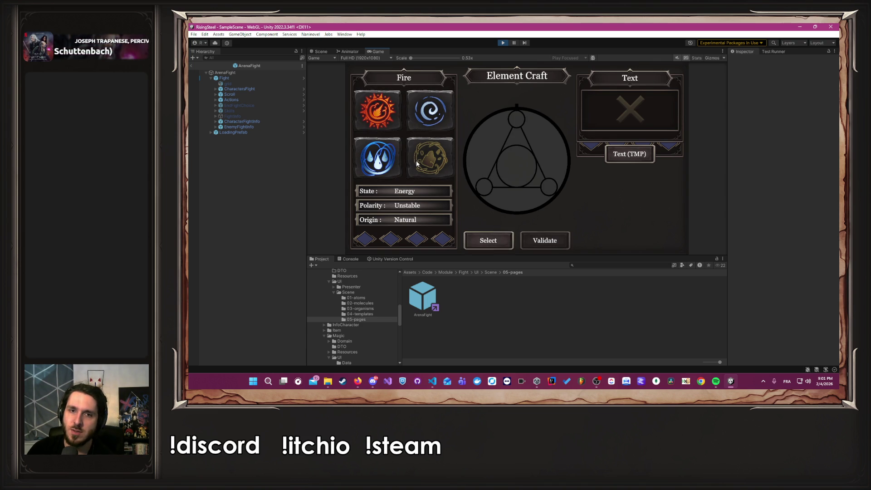
left_click(477, 242)
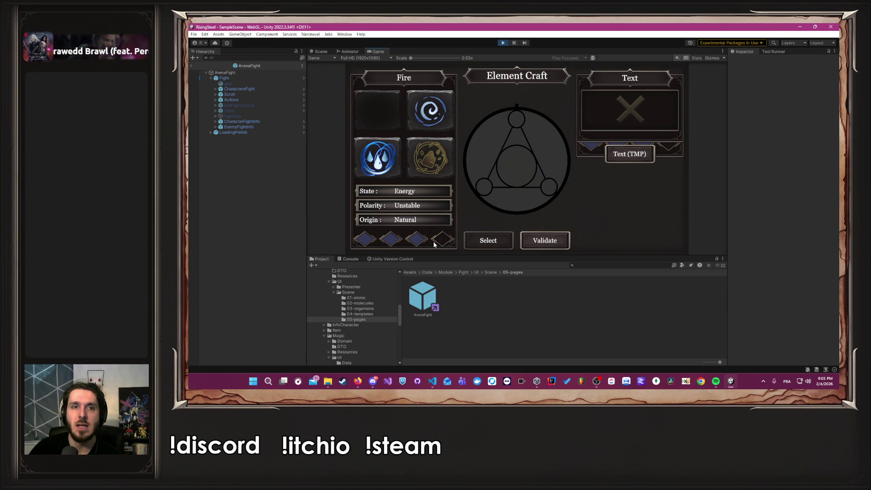
left_click(377, 157)
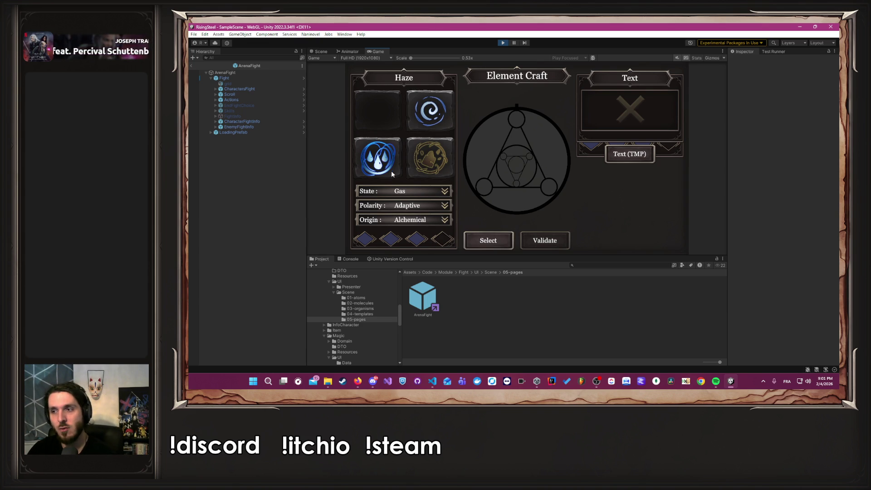
left_click(445, 207)
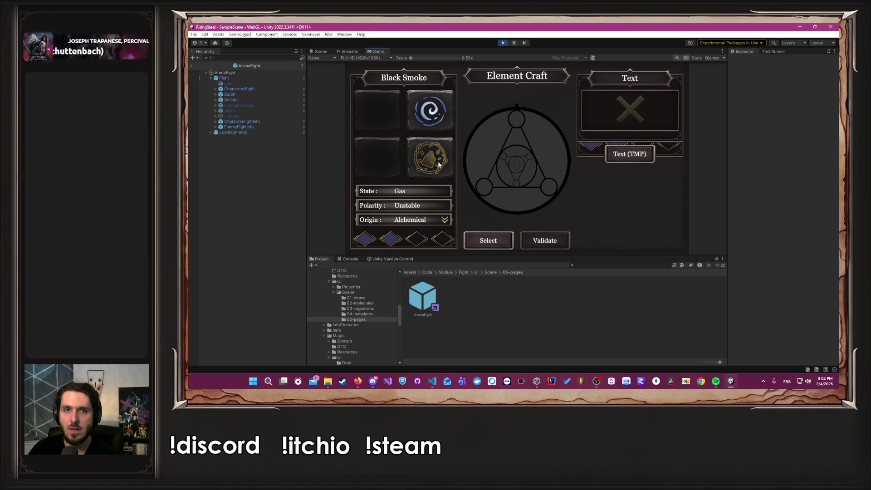
left_click(439, 165)
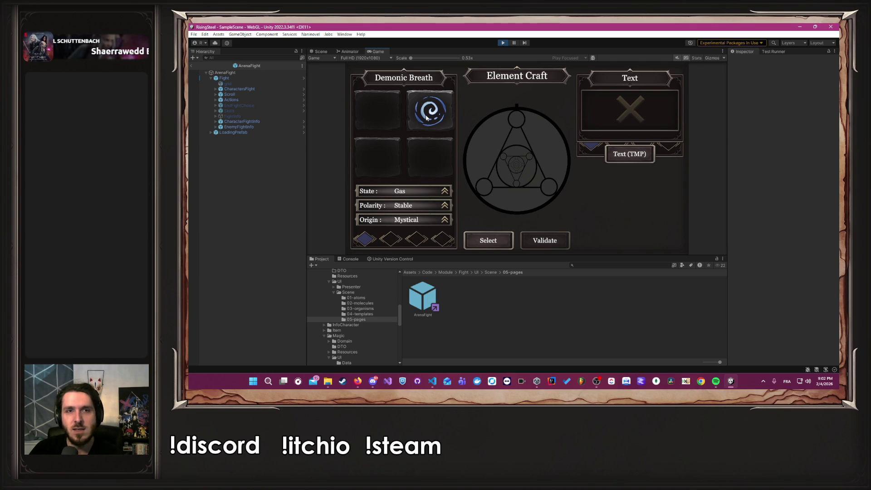
left_click(504, 246)
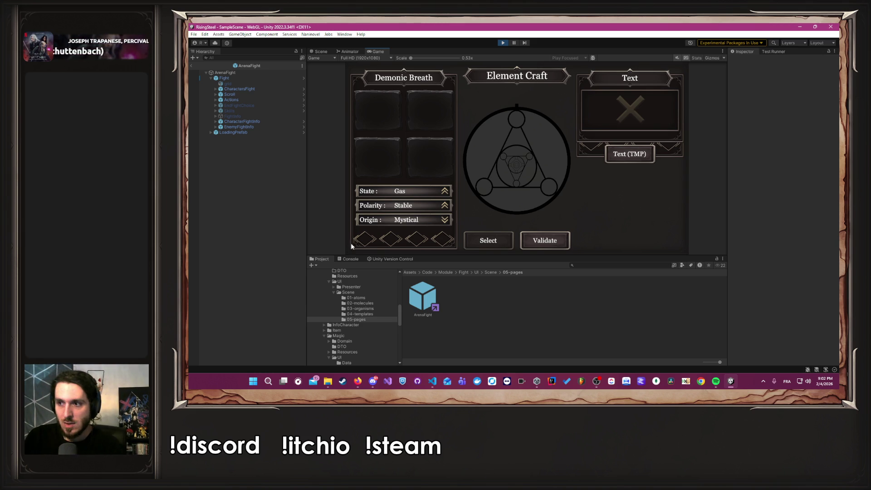
left_click(355, 386)
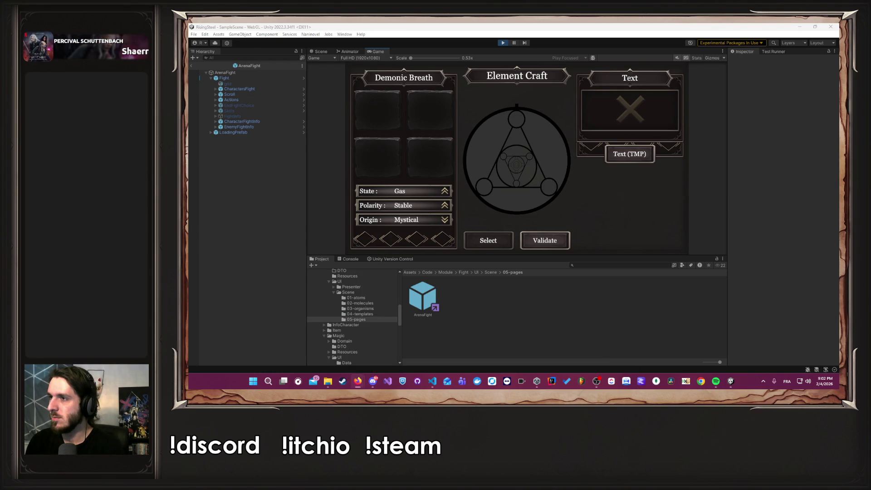
left_click(493, 74)
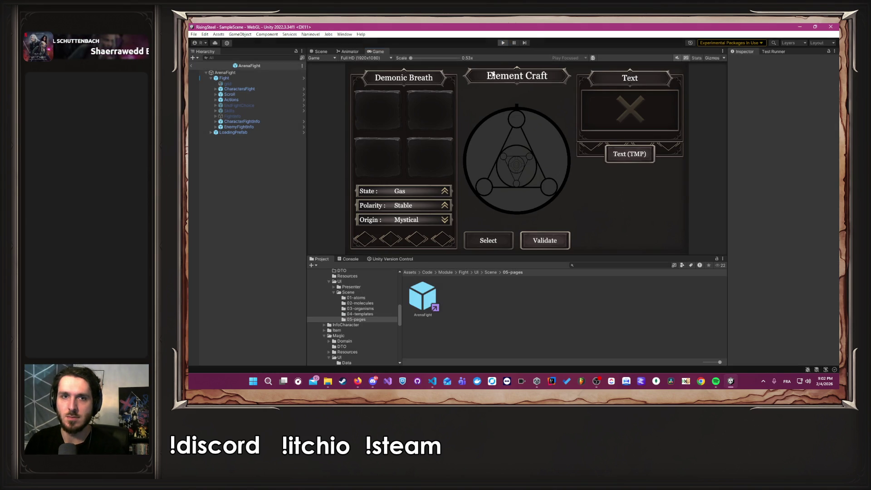
key("ctrl+1")
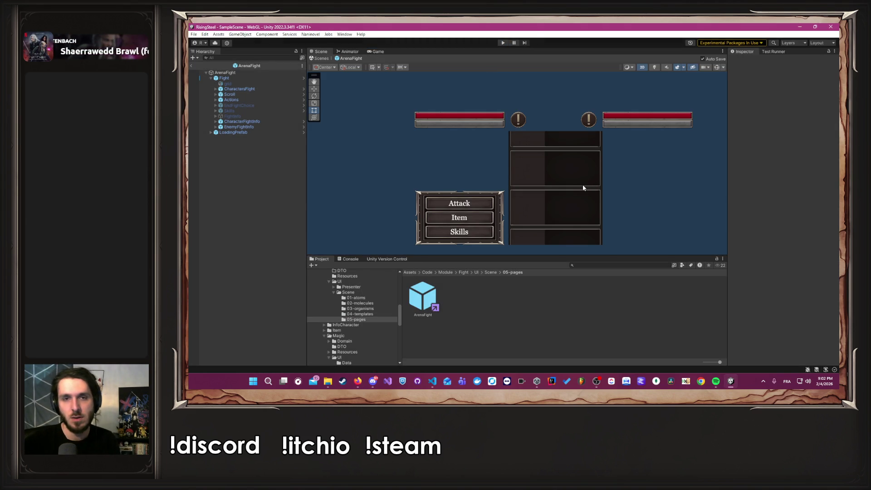
- Switch between VS Code and Unity to run CharacterEditable, ending on MSkill.cs in VS Code
key("alt+Tab")
key("alt+Tab")
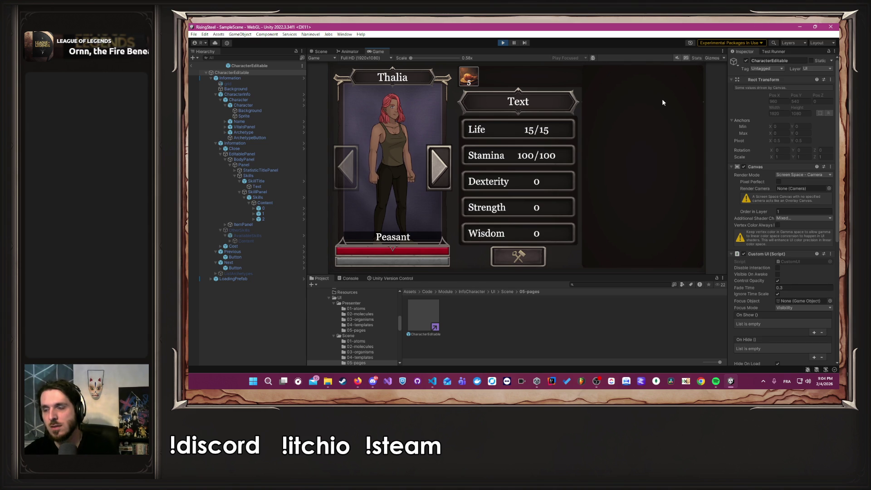
key("alt+Tab")
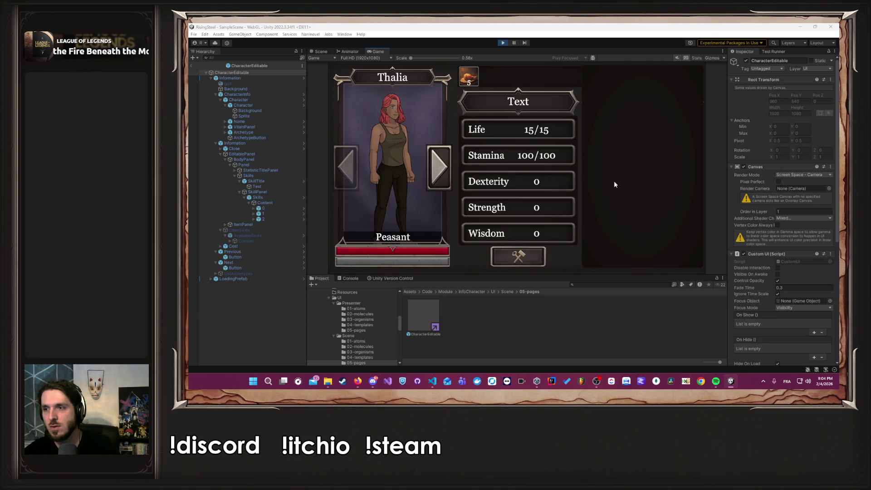
key("alt+Tab")
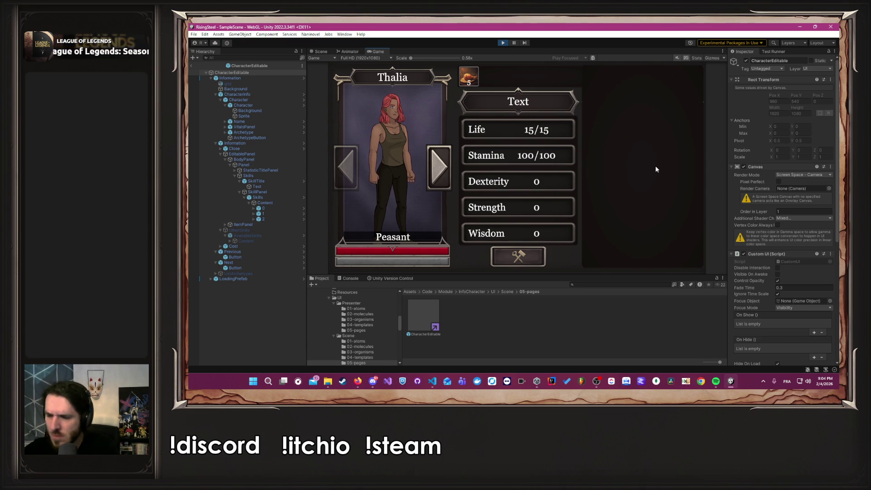
key("alt+Tab")
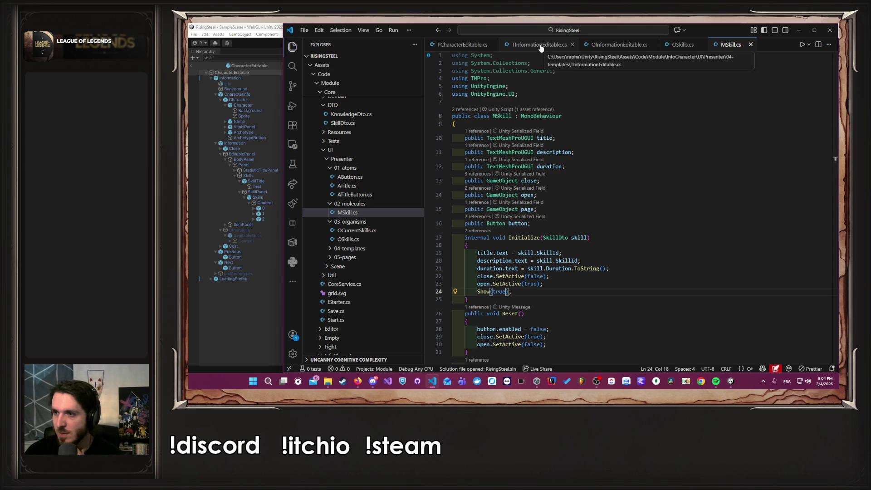
- Open OSkills.cs and inspect the SetActive call, undoing an accidental edit
scroll(522, 194, "down", 10)
scroll(522, 194, "up", 8)
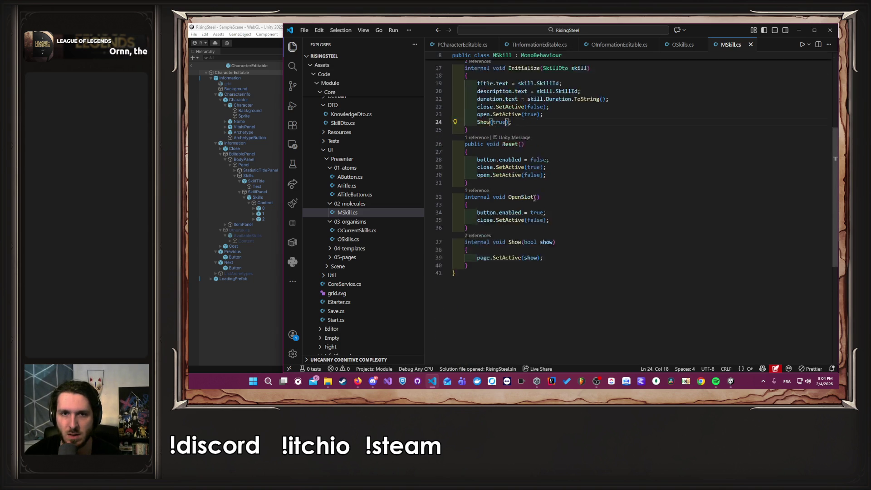
scroll(535, 198, "down", 6)
scroll(534, 198, "up", 5)
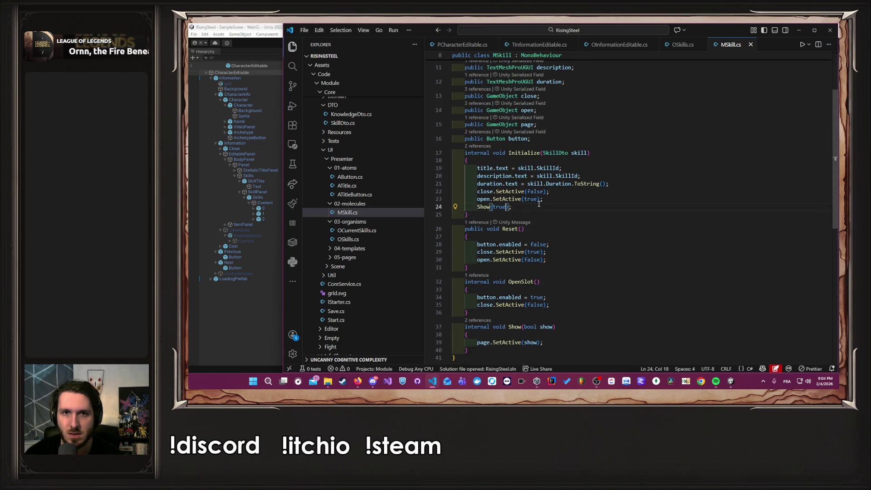
left_click(682, 44)
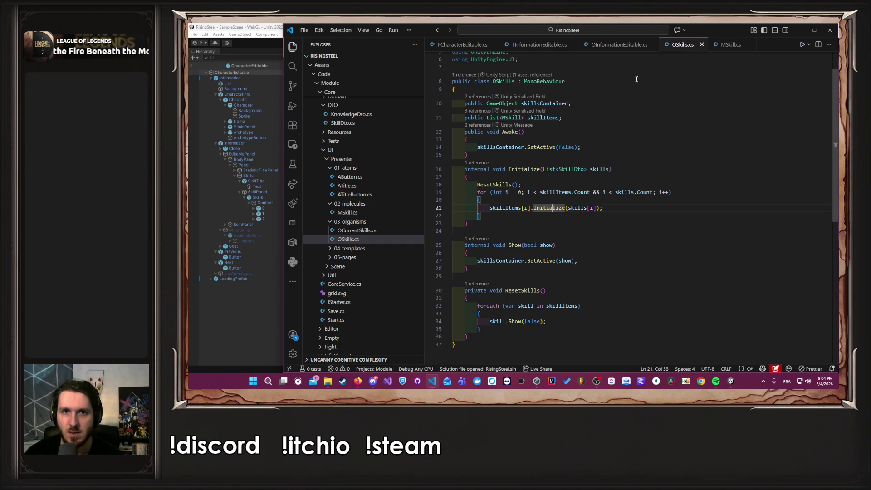
scroll(600, 104, "down", 2)
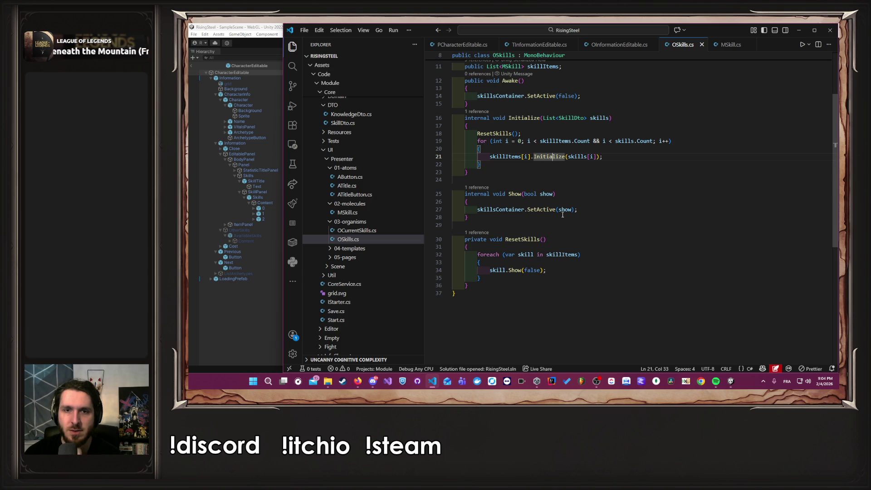
left_click(538, 210)
left_click_drag(537, 210, 541, 209)
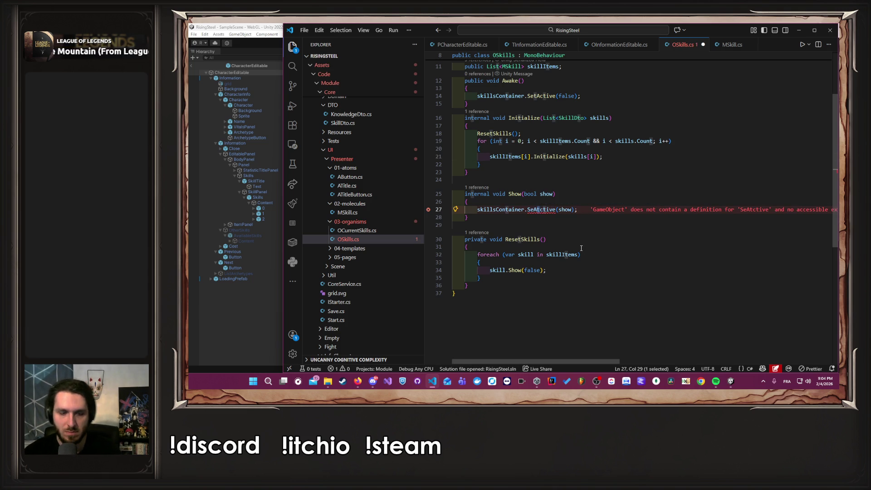
key("ctrl+z")
left_click(586, 209)
scroll(587, 209, "up", 3)
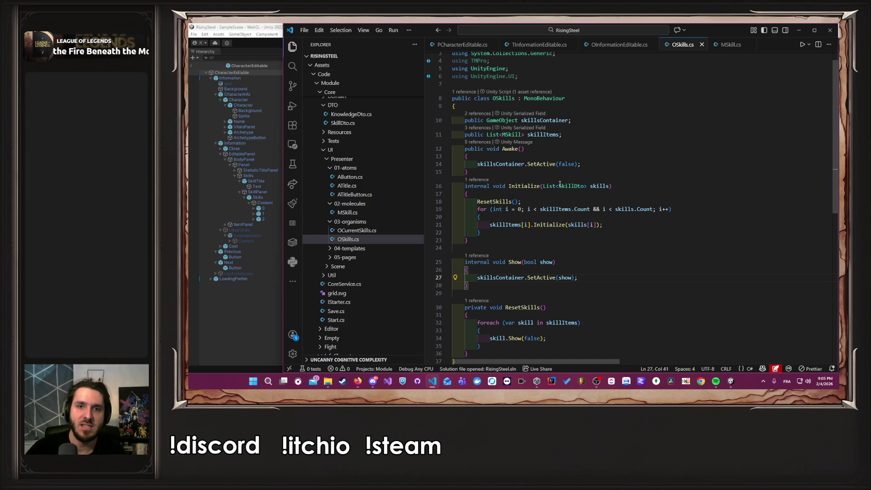
- Add a private List<SkillDto> skills field, assign this.skills = skills in Initialize, and save
left_click(610, 186)
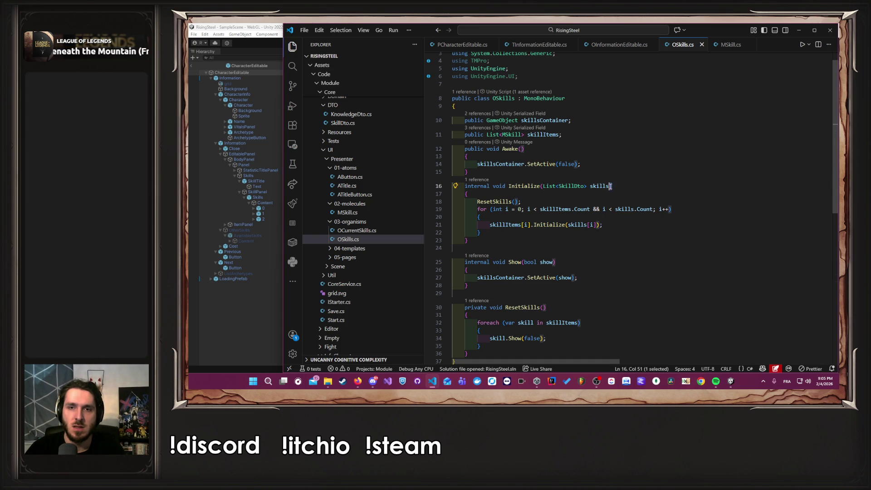
left_click_drag(610, 186, 543, 186)
key("ctrl+c")
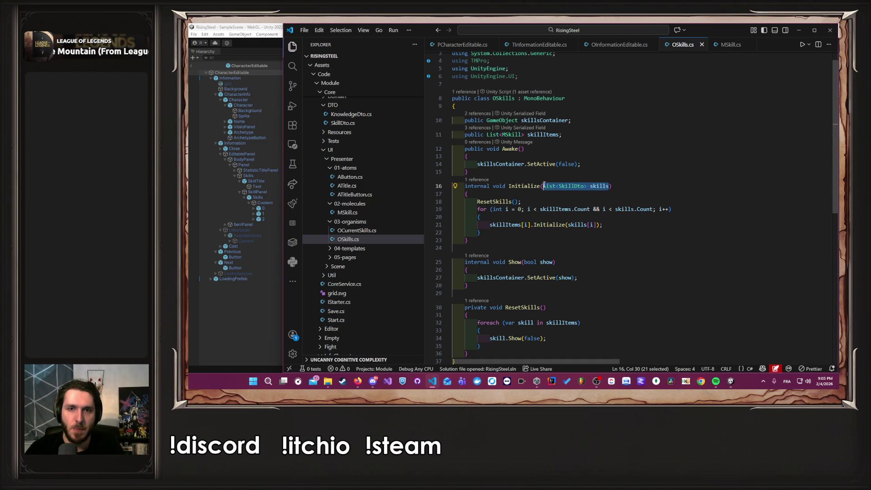
left_click(586, 135)
key("Return")
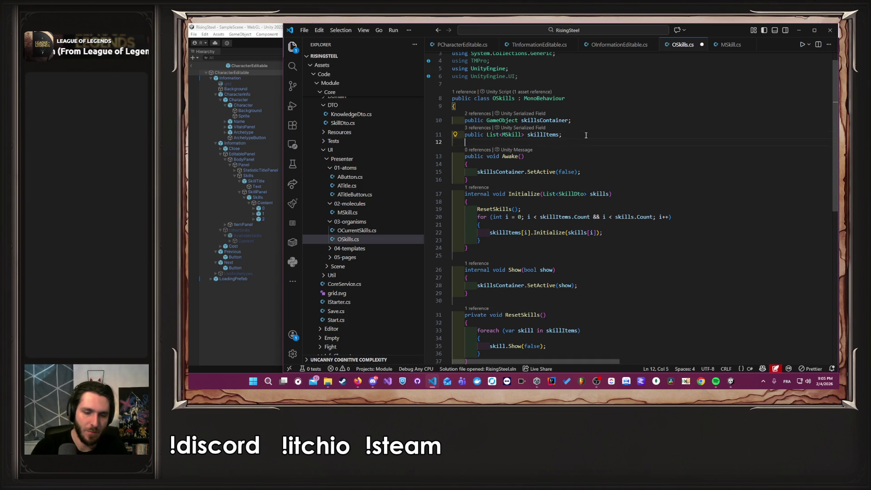
type("pri")
key("Tab")
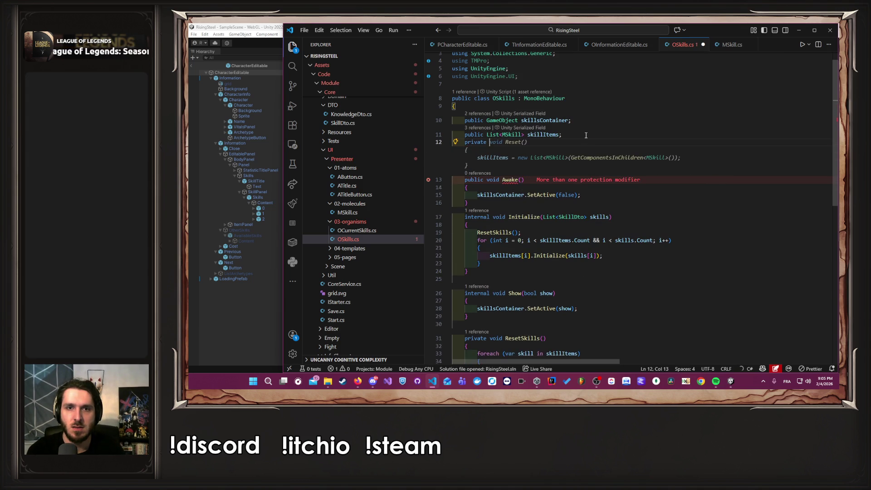
key("ctrl+v")
type(";")
key("Down")
key("Down")
key("Down")
key("Down")
key("Down")
key("Down")
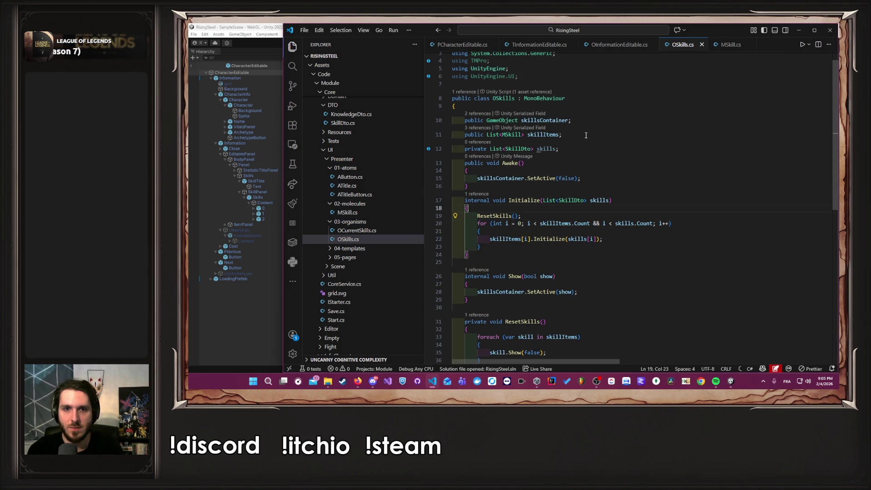
key("Return")
type("this.skills = skills;")
key("ctrl+s")
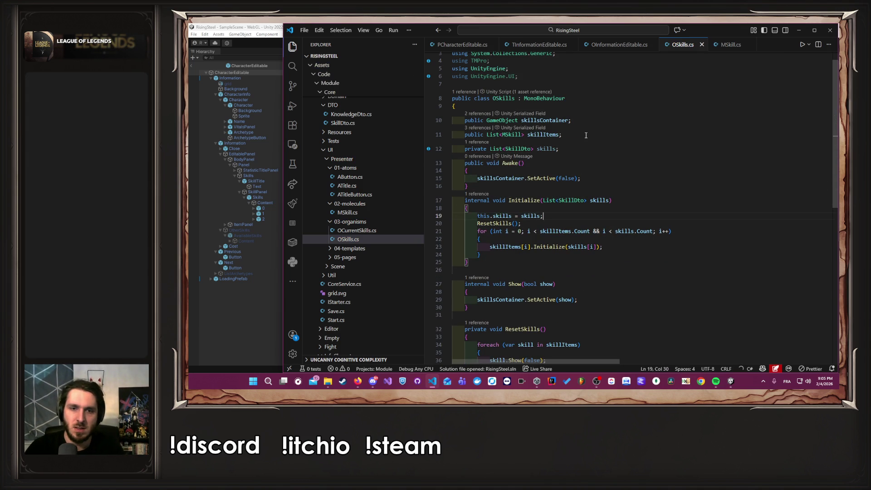
- Add '&& skills.Count > 0' to the SetActive call on line 29, save, and return to Unity
scroll(586, 135, "down", 2)
key("Left")
key("ctrl+d")
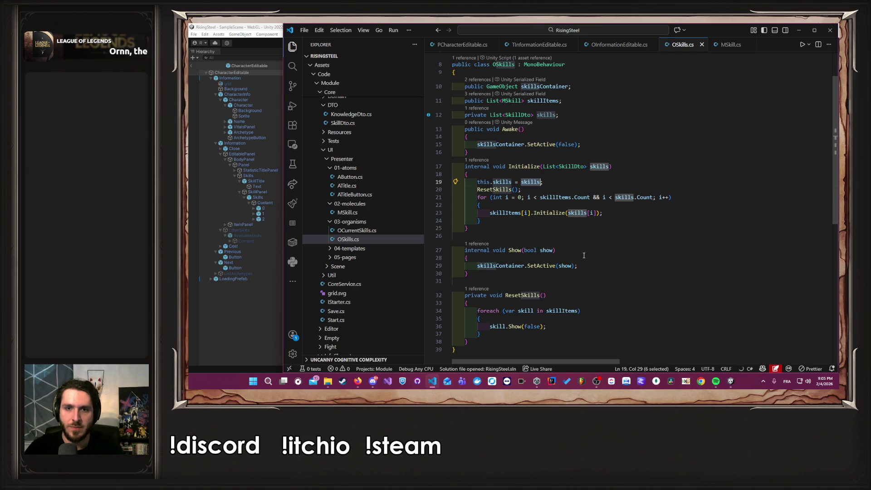
left_click(571, 267)
type("&&")
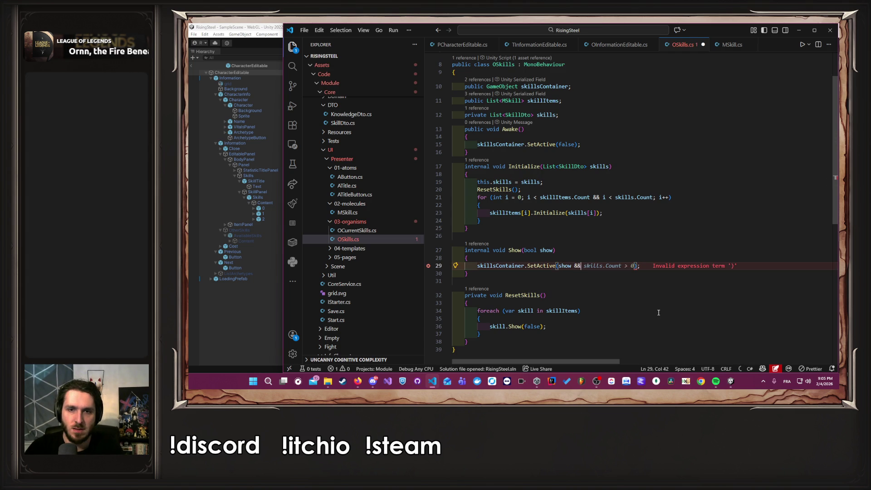
key("Tab")
key("ctrl+s")
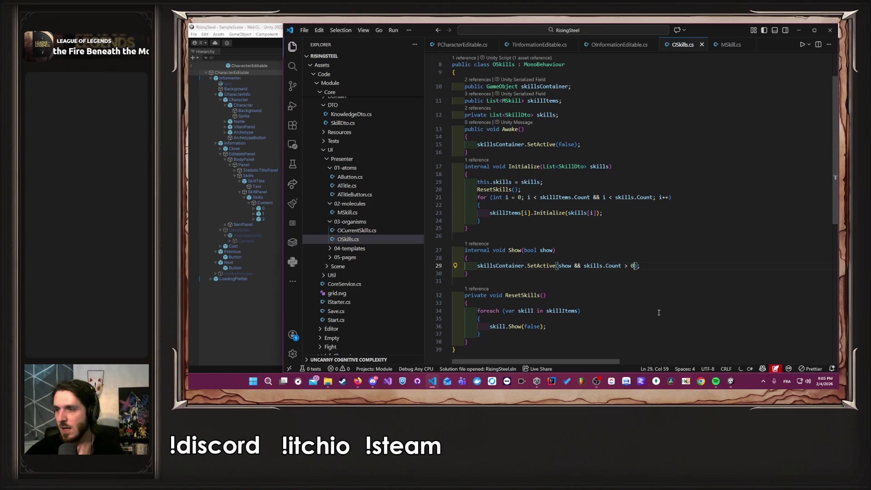
left_click(265, 304)
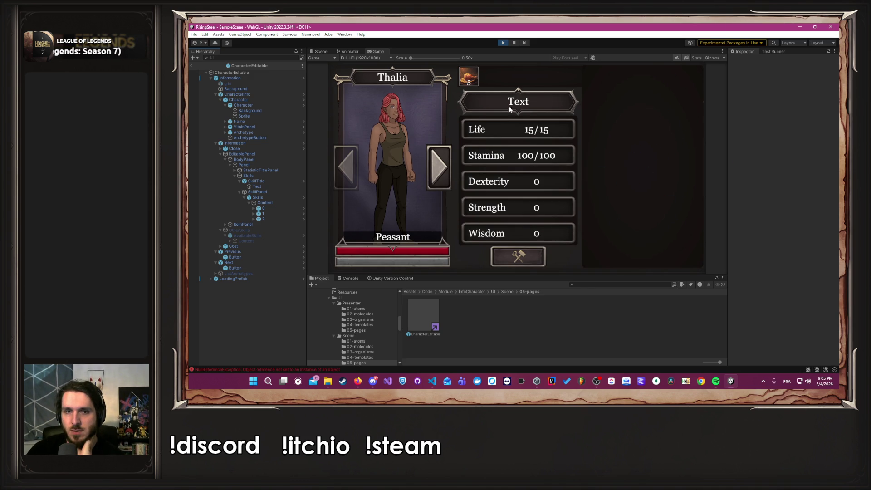
- Rerun the game to confirm Thalia's Teeeest skill card appears, then return to VS Code
left_click(502, 43)
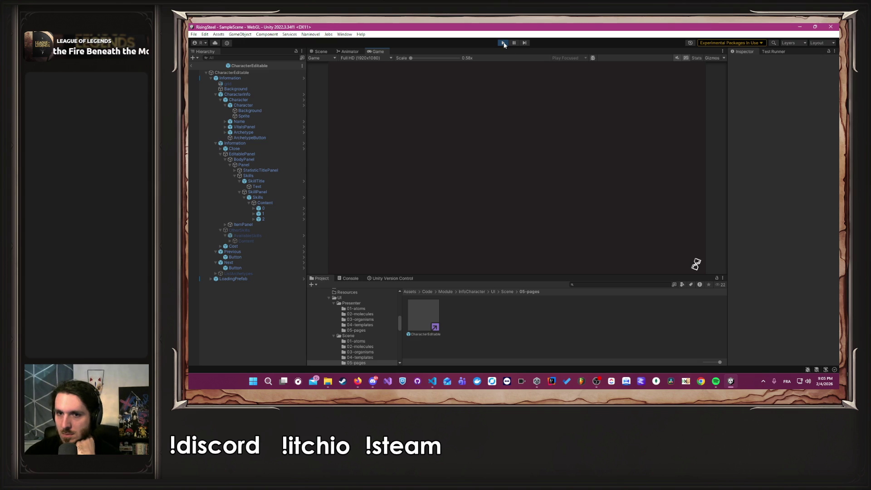
left_click(519, 119)
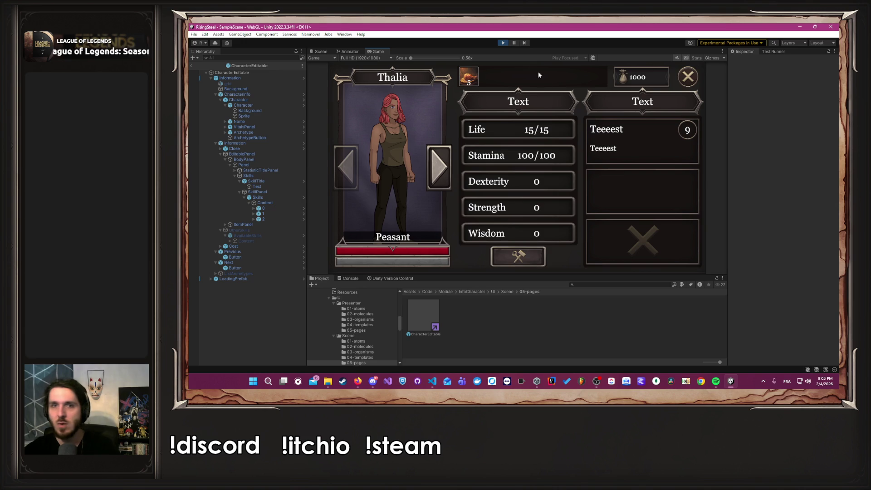
left_click(504, 43)
key("alt+Tab")
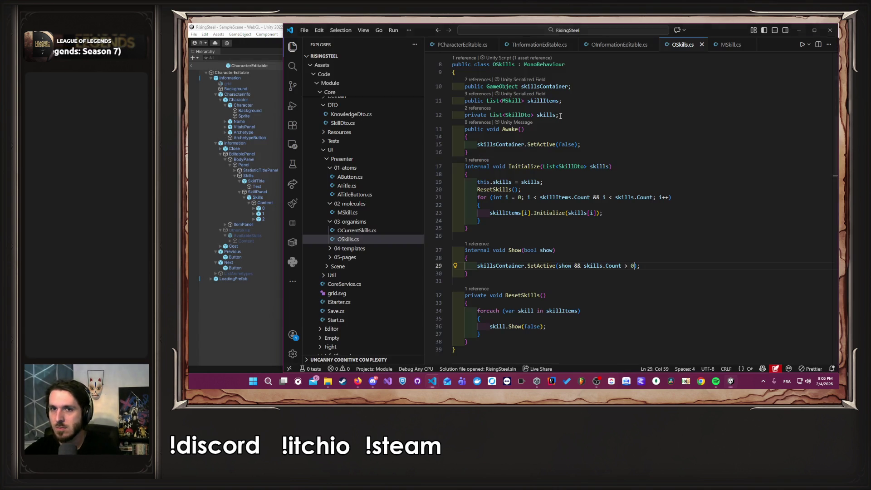
- Look through the OInformationEditable, PCharacterEditable and TInformationEditable scripts
left_click(617, 46)
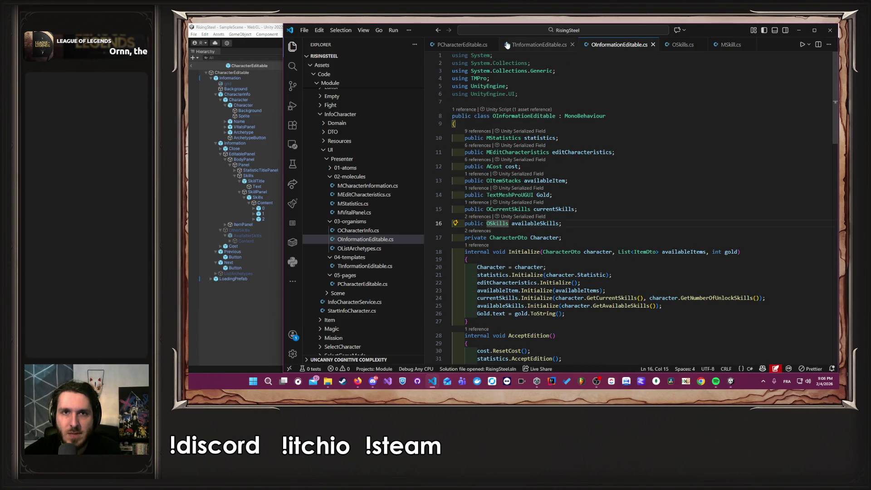
left_click(481, 44)
scroll(529, 90, "up", 20)
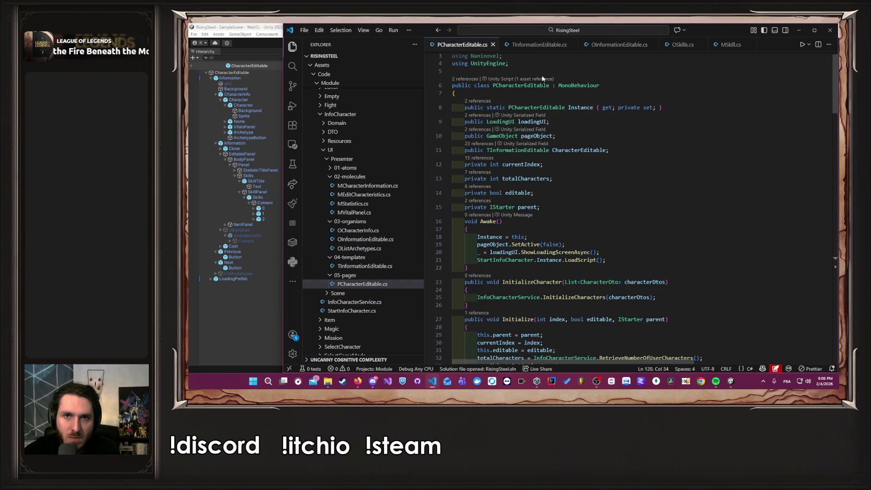
left_click(538, 44)
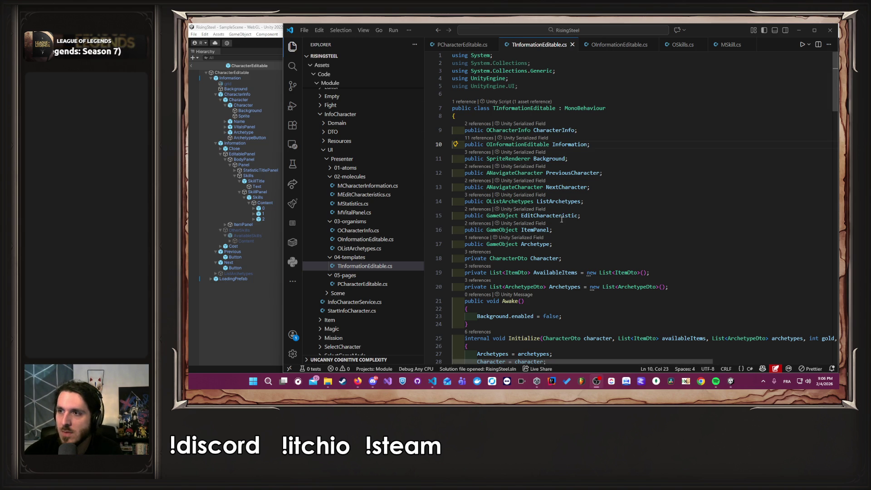
- Jump from the CharacterDto field to the CharacterDto class definition
mouse_move(562, 219)
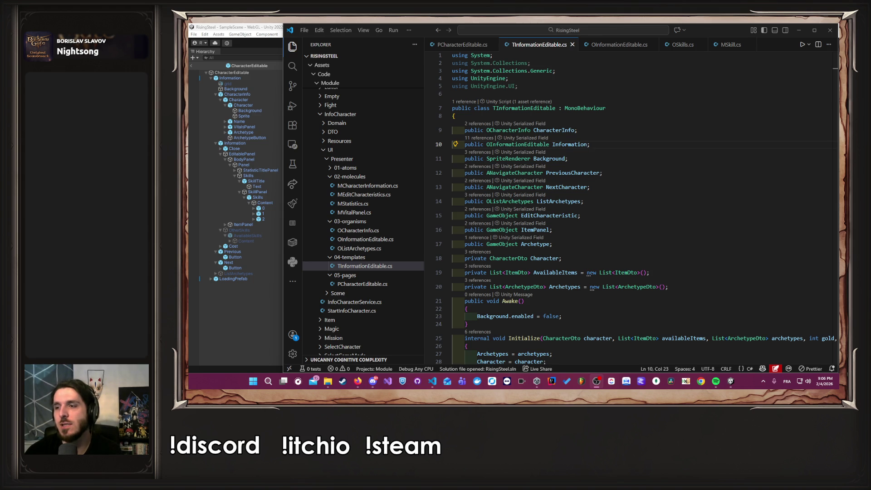
left_click(639, 206)
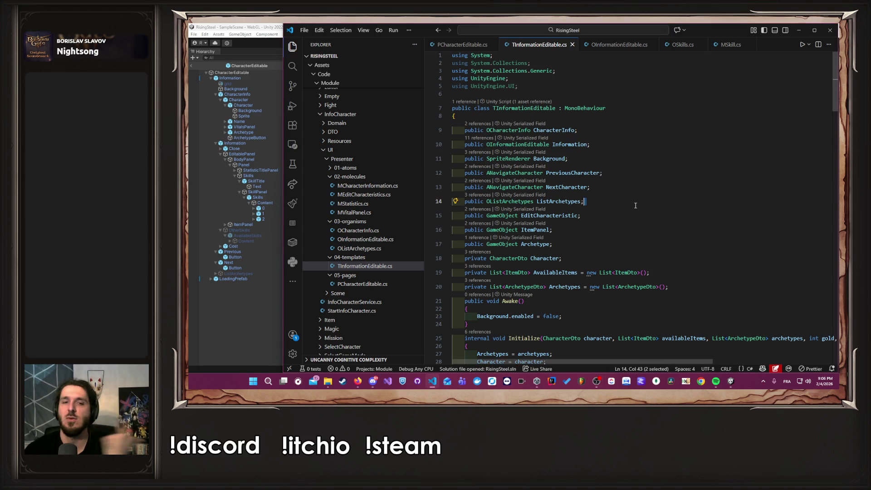
left_click(509, 264)
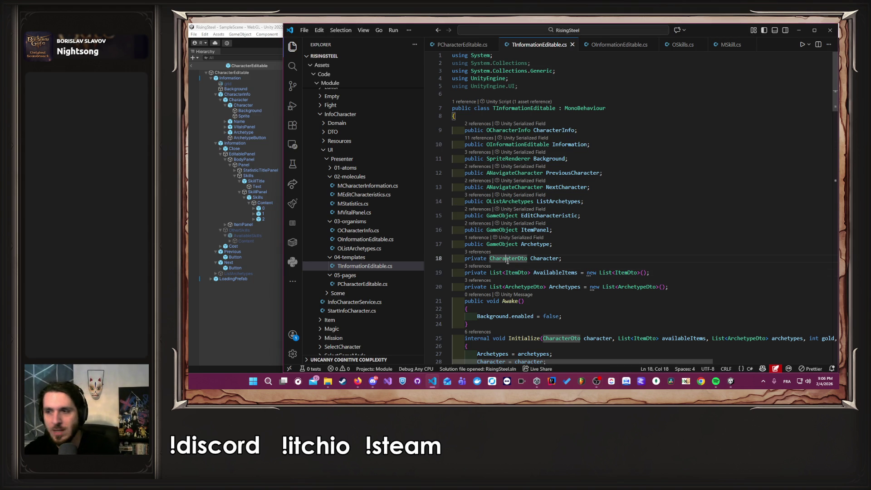
left_click(509, 262, "ctrl")
scroll(735, 199, "down", 5)
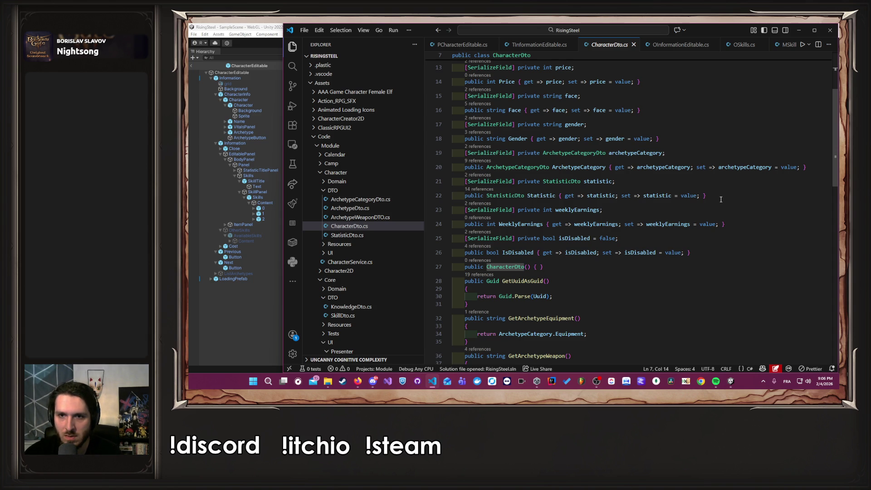
scroll(721, 199, "up", 1)
- Open ArchetypeCategoryDto with the Explorer hidden and select the Teeeest skill list initializer on line 19
left_click(588, 189, "ctrl")
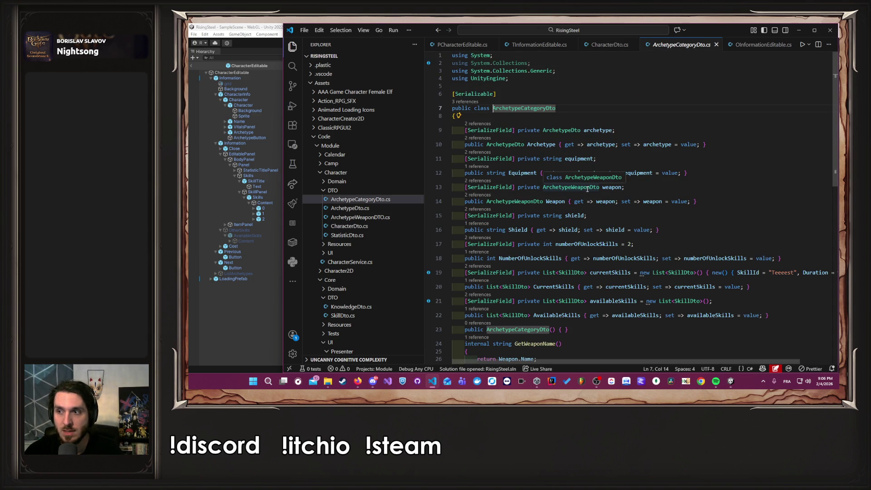
left_click(293, 46)
scroll(434, 172, "down", 2)
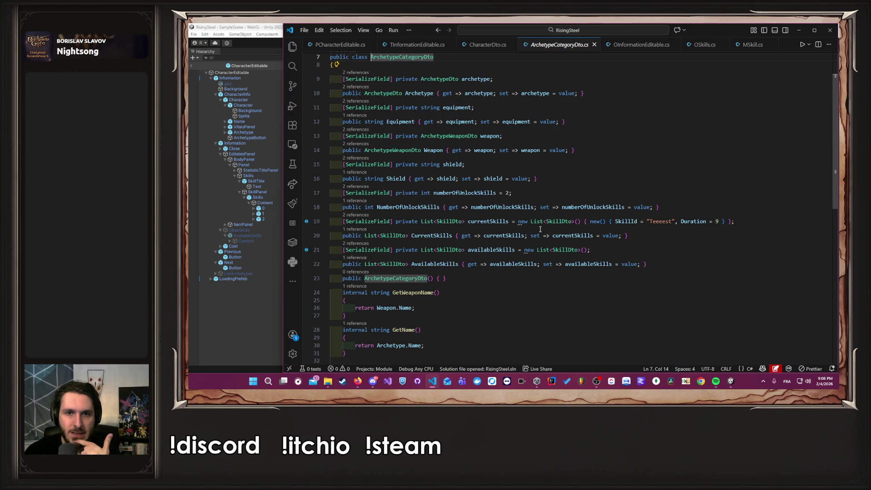
left_click_drag(584, 221, 725, 221)
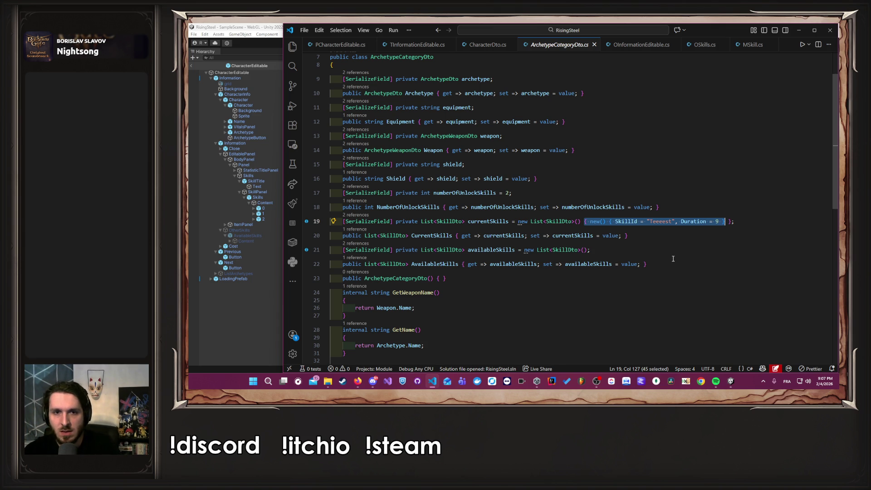
- Rename the availableSkills default entry to AnotherSkill with Duration 5 and save
left_click(587, 250)
key("ctrl+v")
key("ctrl+z")
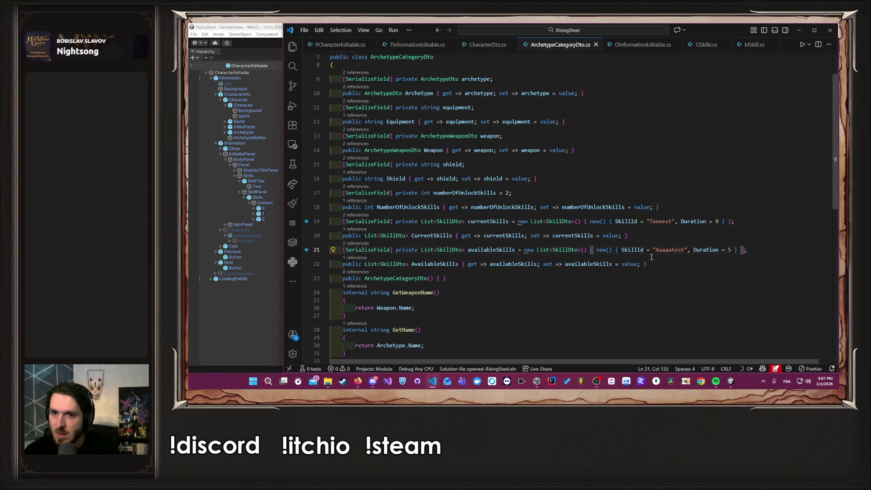
double_click(671, 250)
type("AnotherSkills")
key("BackSpace")
key("ctrl+s")
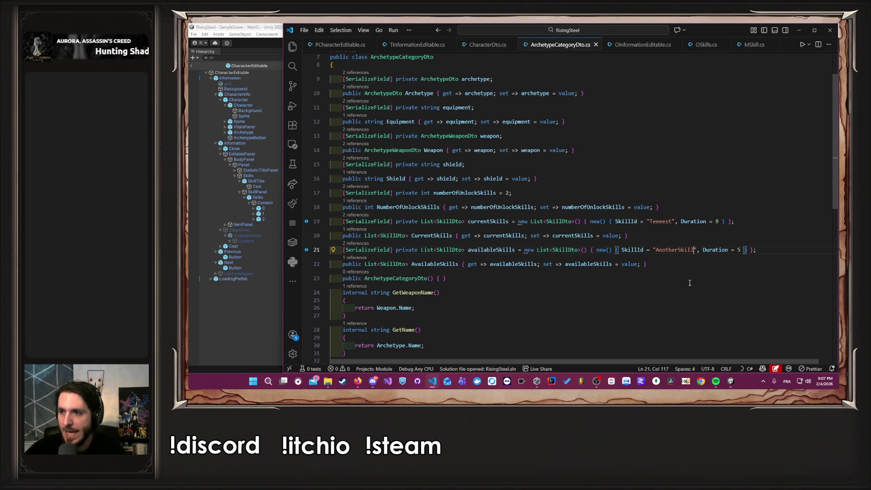
left_click(716, 250)
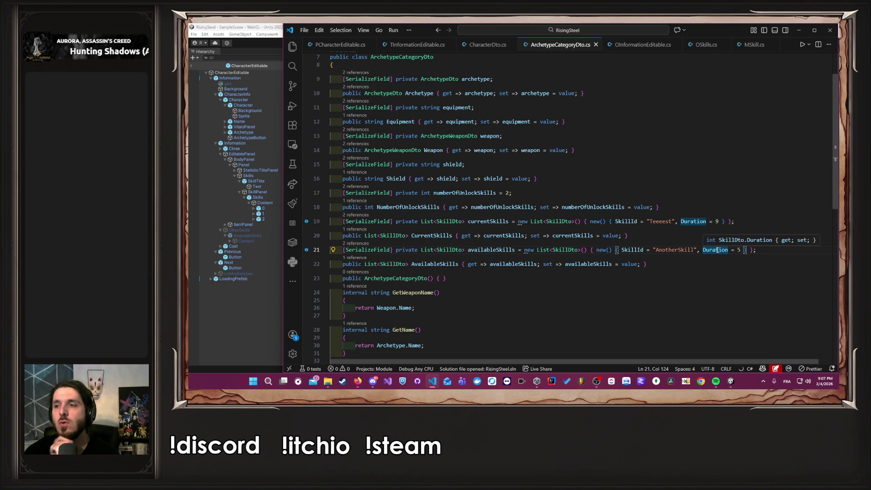
left_click(649, 250)
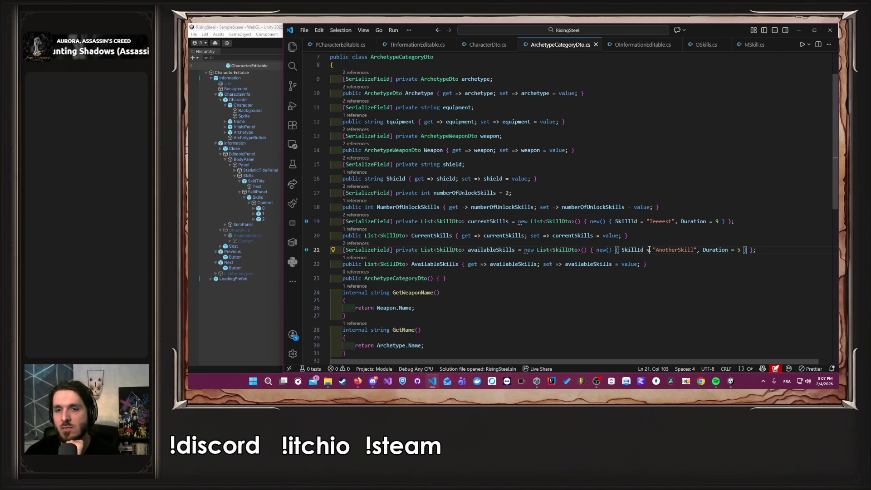
left_click(196, 279)
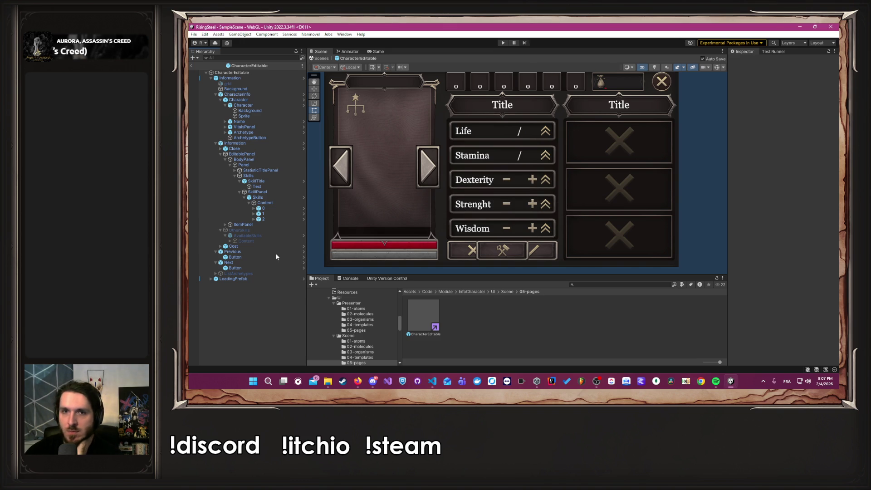
- Play-test a new game and confirm the AnotherSkill card of duration 5 appears in the available skills
left_click(503, 43)
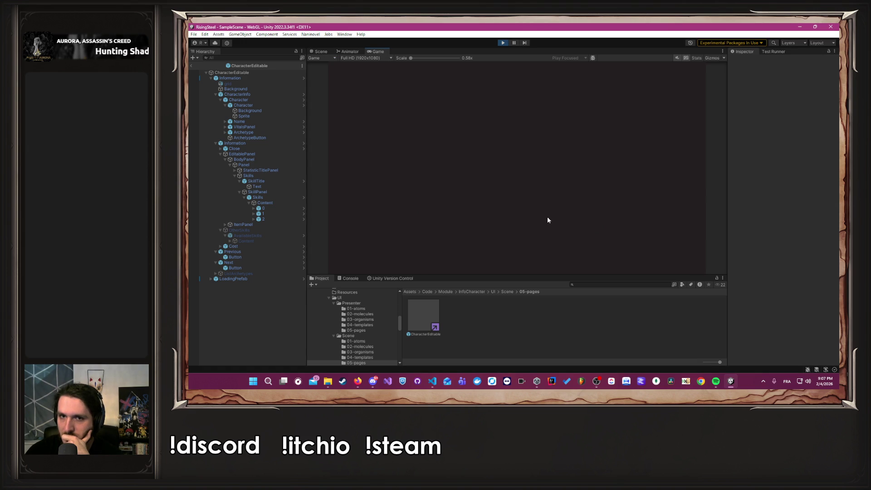
left_click(511, 115)
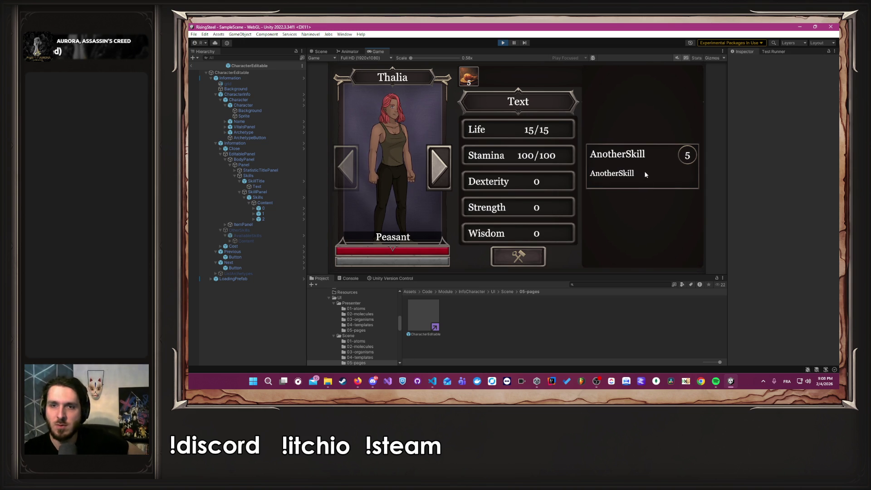
left_click(502, 43)
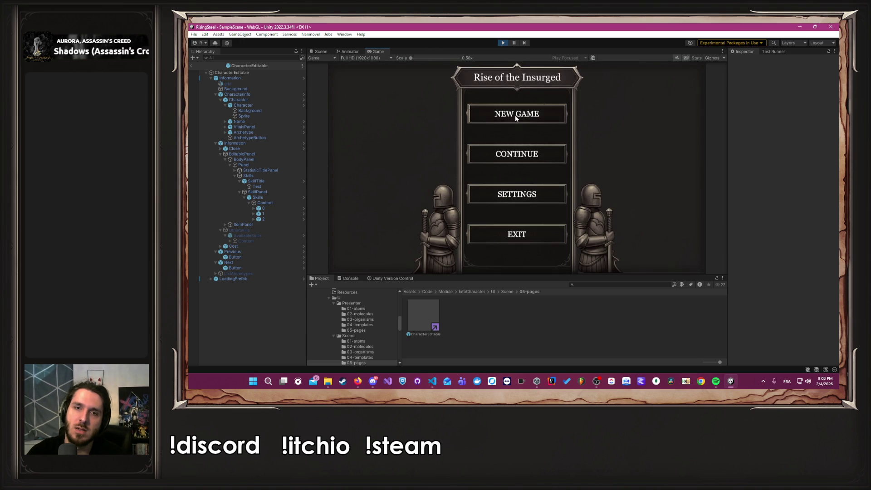
left_click(510, 120)
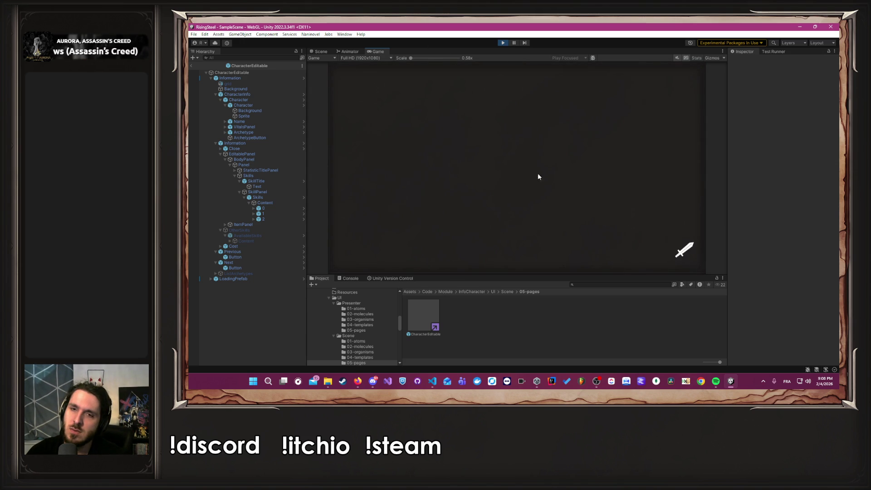
left_click(628, 139)
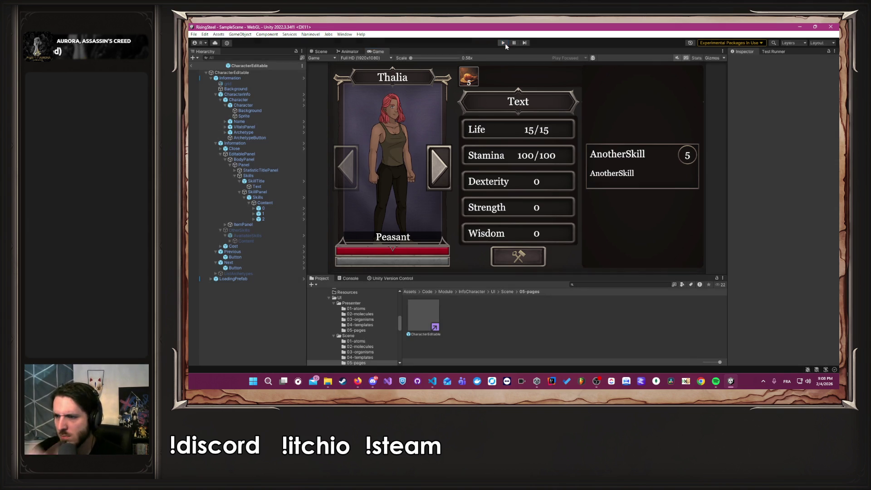
left_click(505, 43)
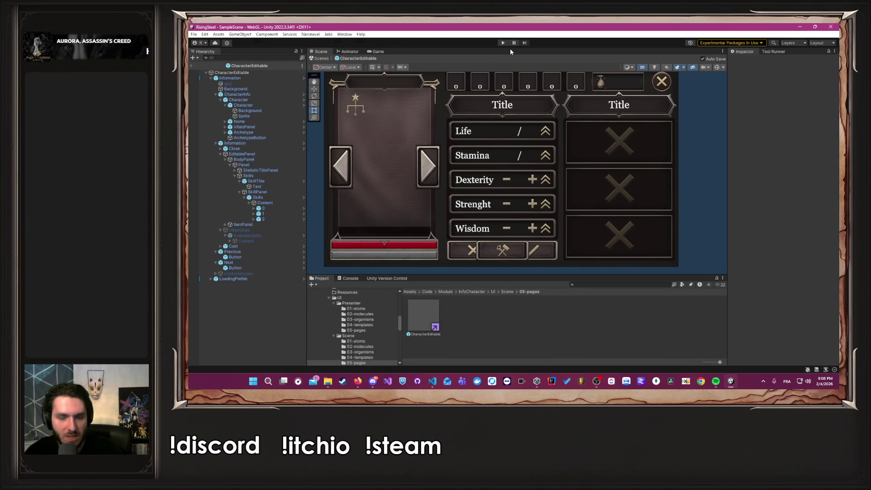
key("alt+Tab")
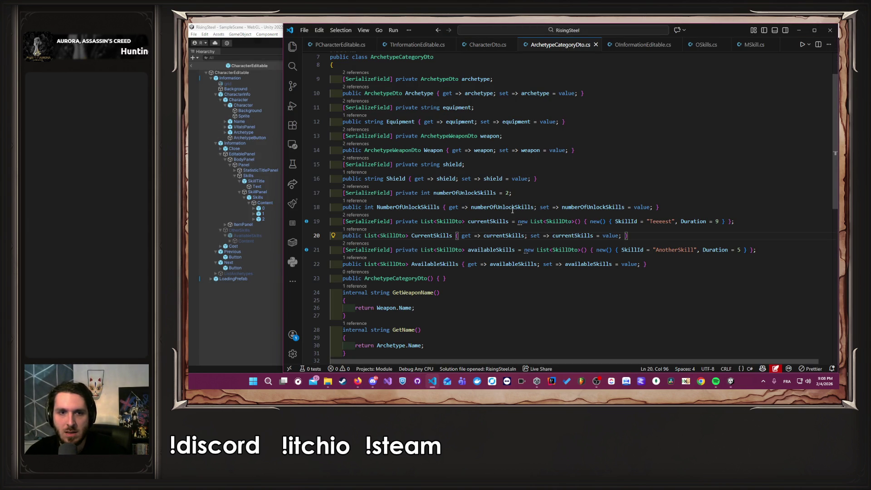
- In PCharacterEditable's SelectCurrentSkill, add Debug.Log("Select current skill " + index) and save
left_click(341, 44)
scroll(489, 208, "down", 10)
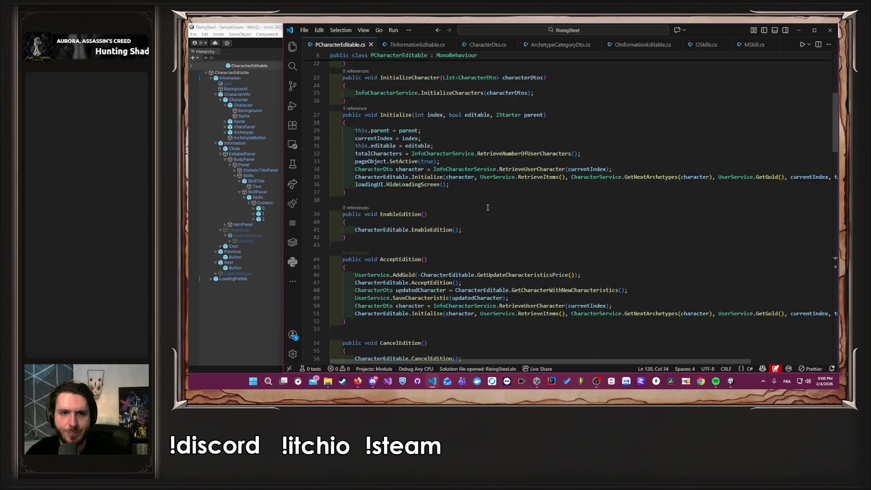
scroll(489, 208, "down", 12)
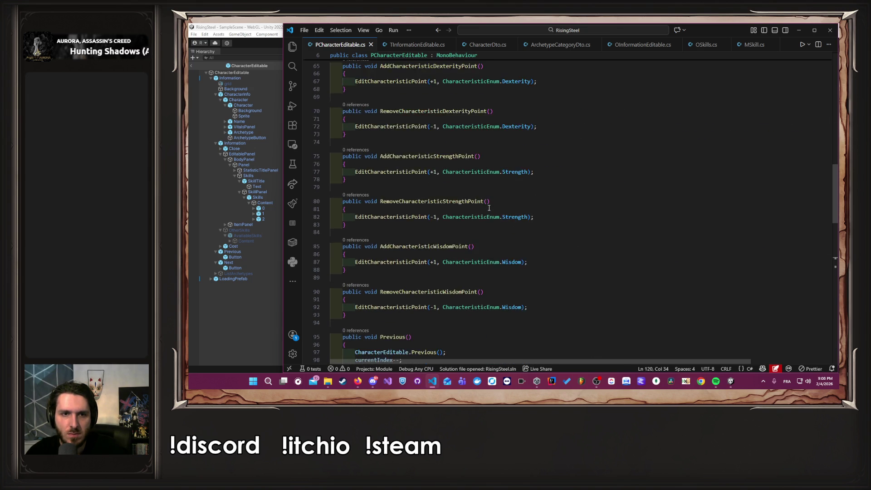
scroll(489, 207, "down", 4)
scroll(489, 207, "down", 3)
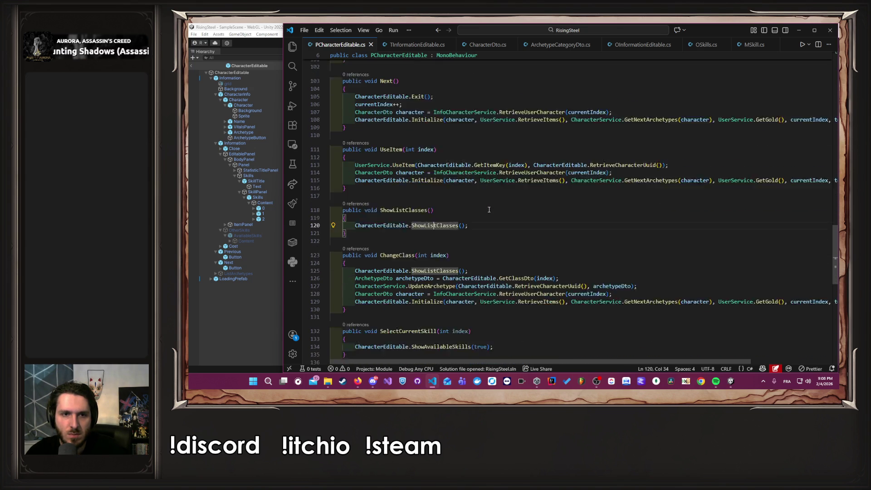
scroll(489, 209, "down", 3)
left_click(492, 233)
key("Return")
type("Debug")
key("Tab")
key("ctrl+s")
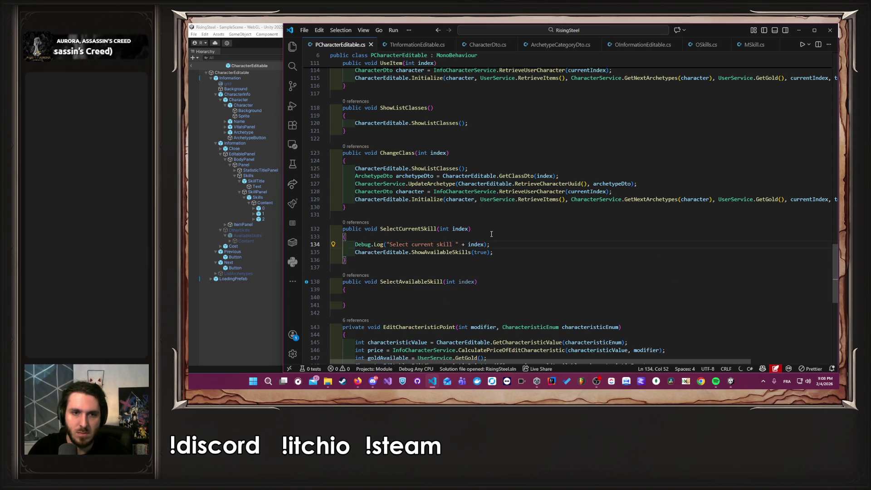
left_click(254, 309)
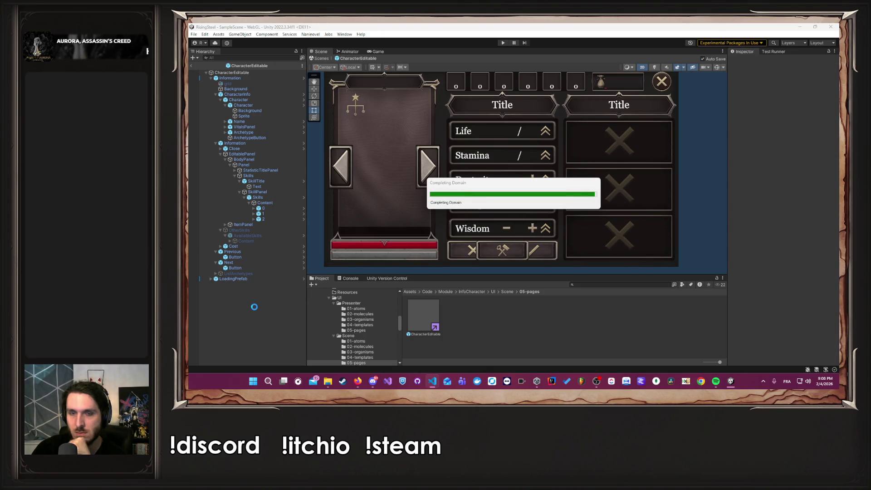
- Play a new game and click the first Teeeest skill card to log its selection
left_click(502, 44)
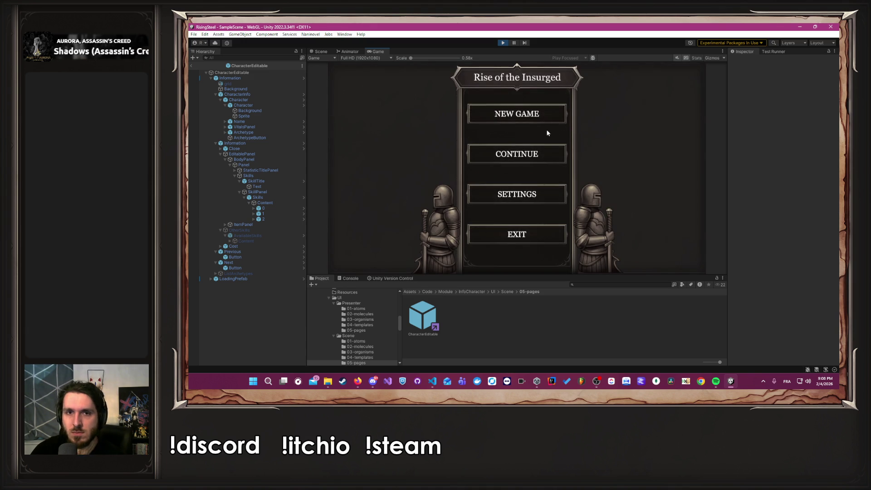
left_click(529, 115)
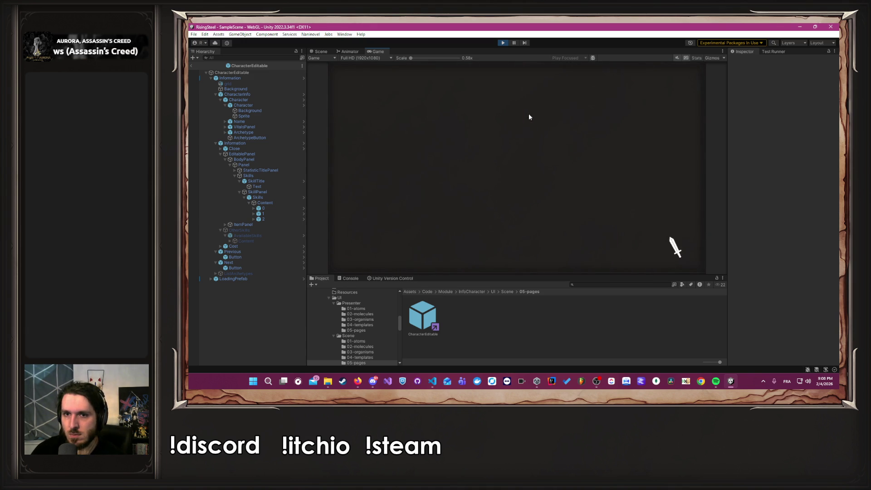
left_click(640, 141)
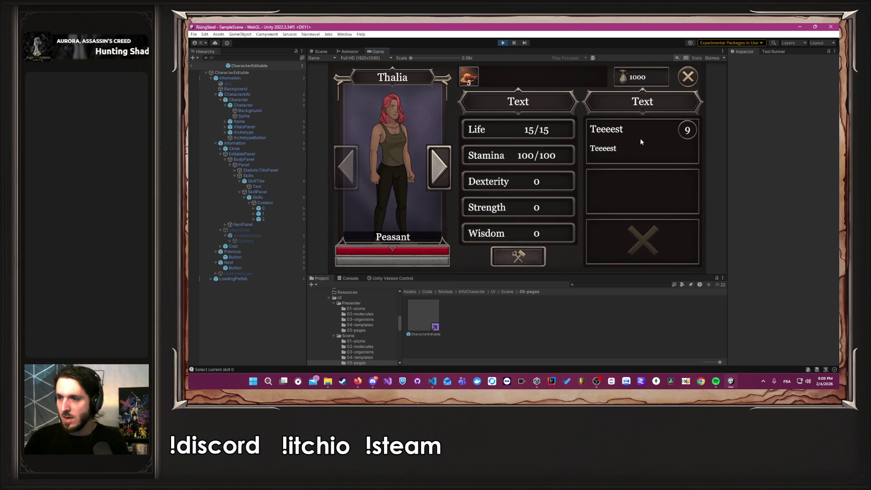
left_click(640, 138)
key("alt+Tab")
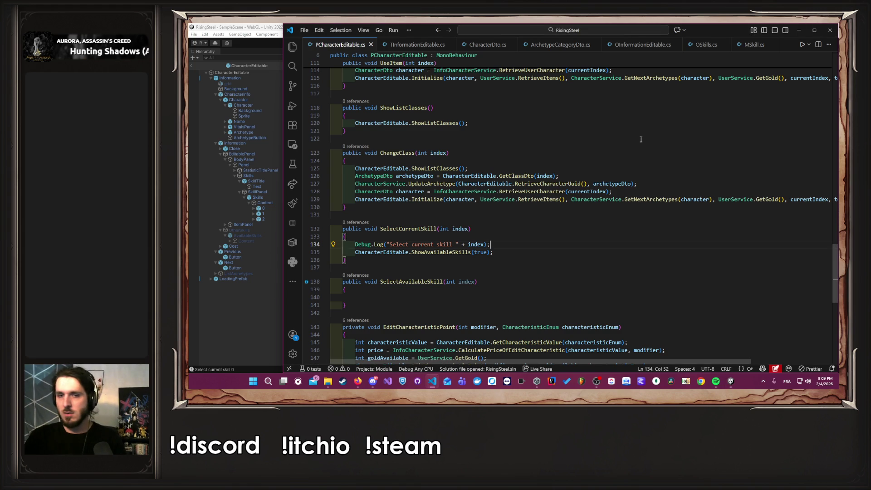
- In OSkills.Show, add Debug.Log("Showing skills: " + show);
left_click(456, 253, "ctrl")
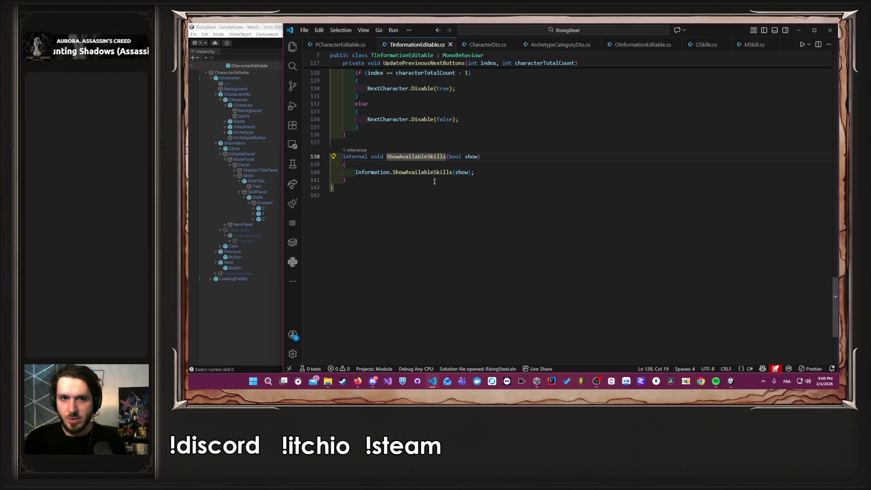
left_click(419, 176, "ctrl")
left_click(413, 172, "ctrl")
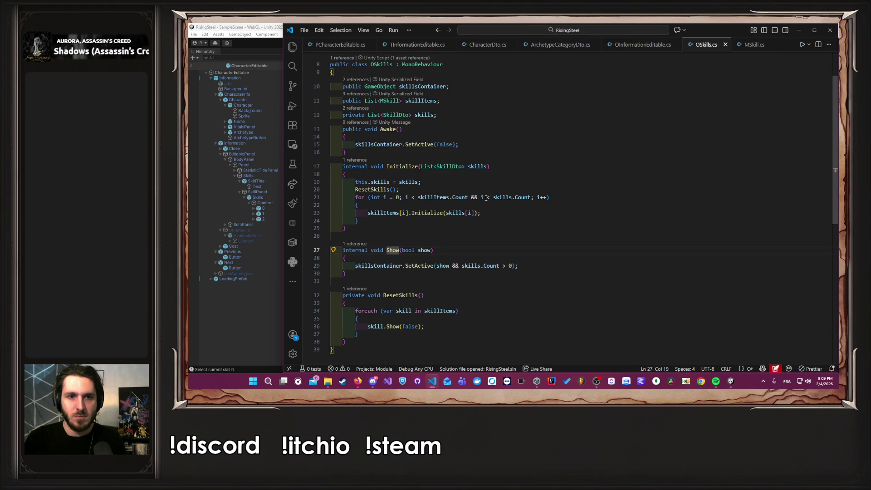
left_click_drag(467, 266, 506, 266)
left_click(507, 259)
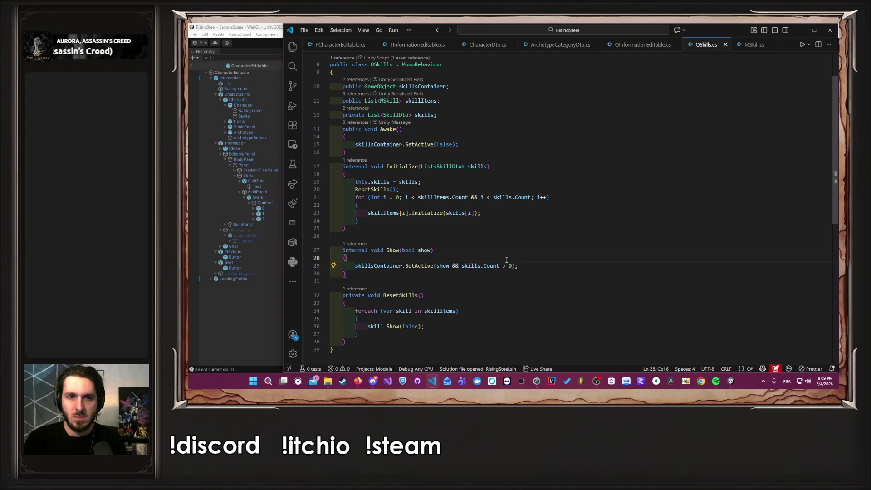
key("Return")
type("Debug.Log(\"Showing skills: \" + show);")
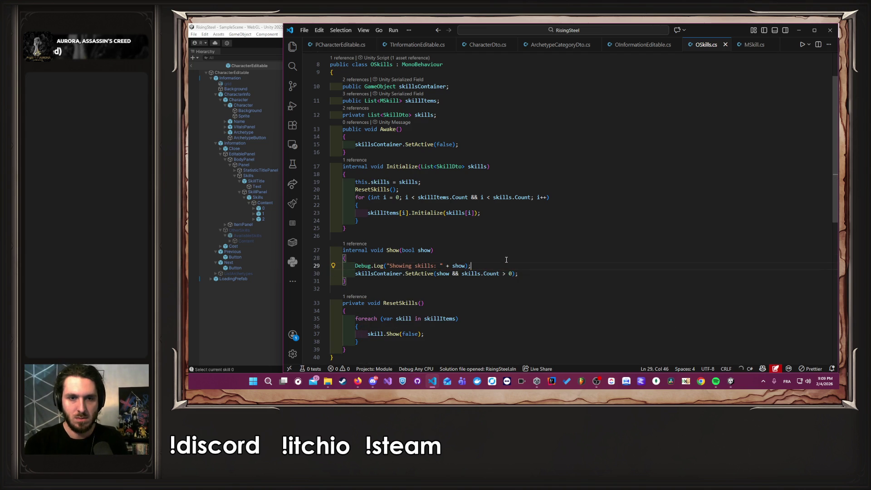
- Add a second log line printing "Count: " + (skills.Count > 0) and save
key("shift+alt+Down")
key("Down")
key("ctrl+Left")
key("ctrl+shift+Right")
key("ctrl+shift+Right")
key("ctrl+shift+Right")
key("ctrl+c")
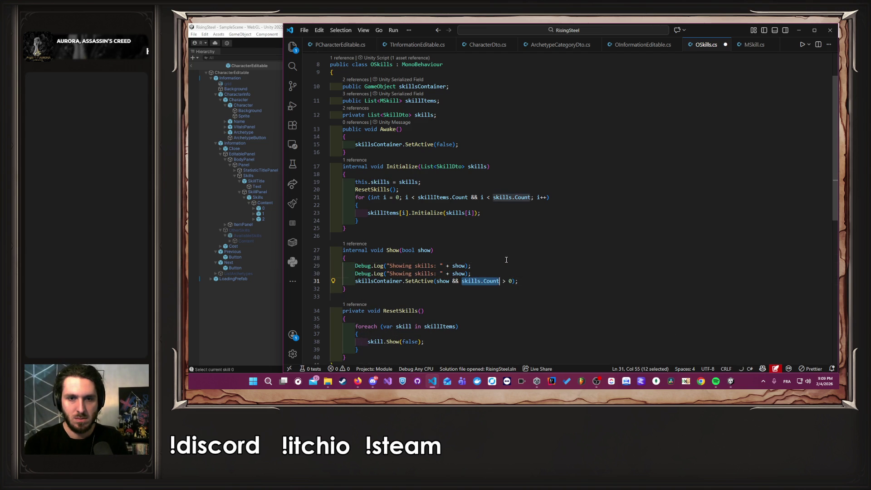
key("Up")
key("Left")
key("Left")
key("Left")
key("ctrl+d")
key("ctrl+v")
key("ctrl+Left")
key("ctrl+Left")
key("ctrl+Left")
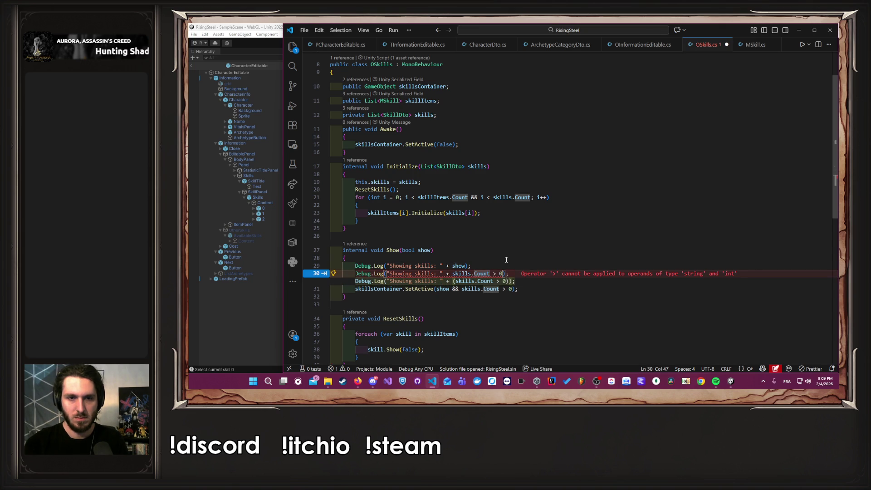
key("Tab")
key("ctrl+Left")
key("ctrl+Left")
key("ctrl+Left")
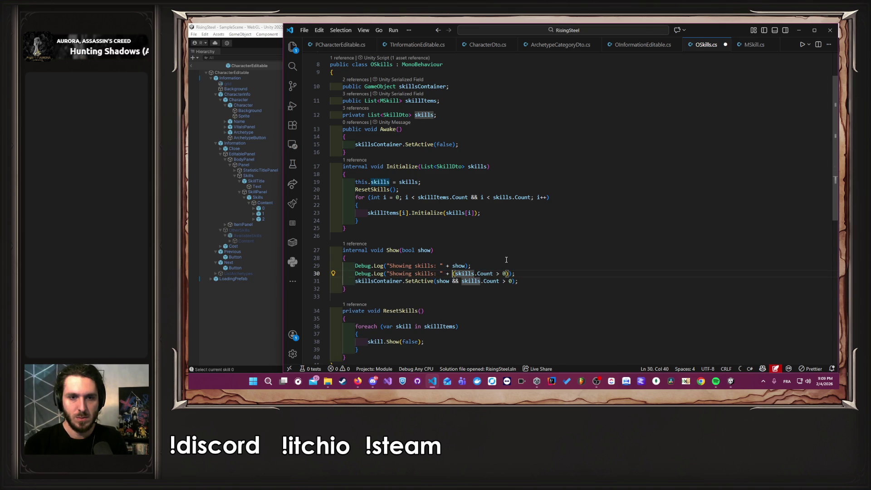
key("ctrl+shift+Left")
key("ctrl+shift+Left")
type("Count")
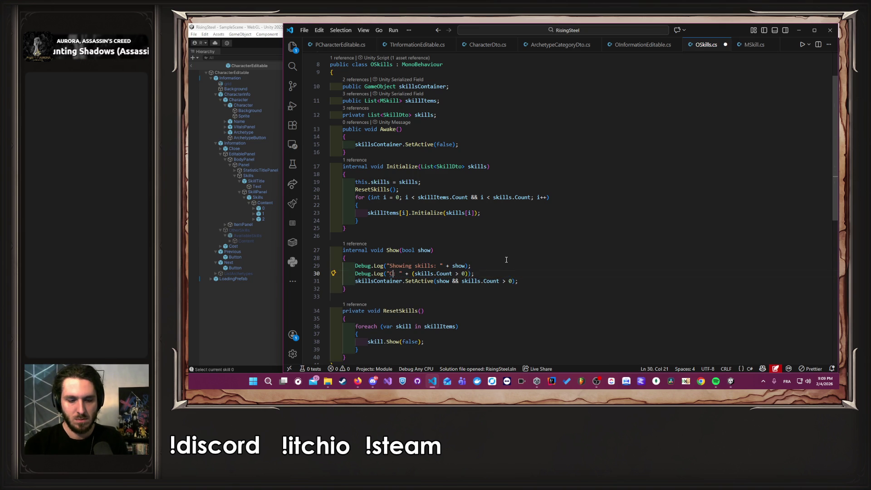
key("ctrl+s")
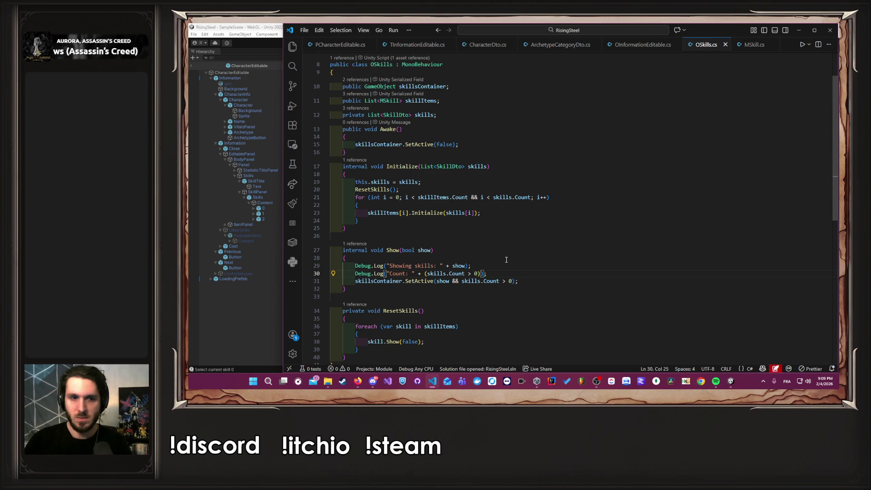
left_click(281, 306)
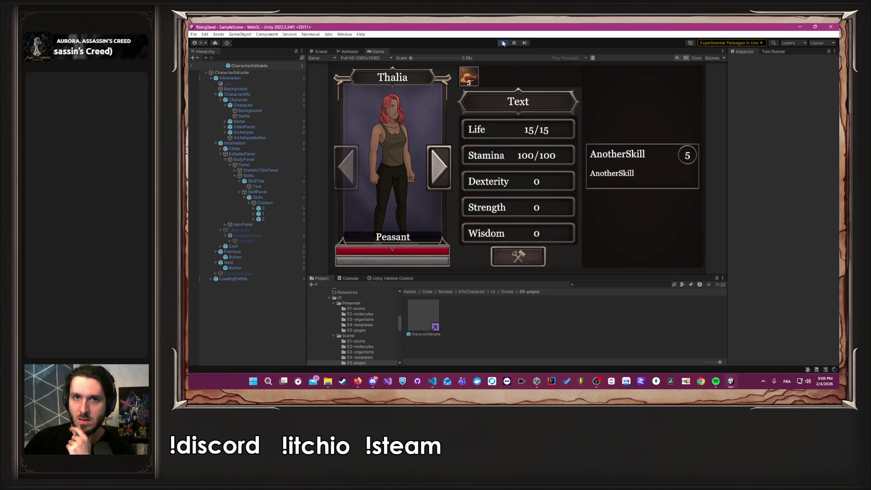
- Rerun a new game with the Console shown and open the first skill card's available skills
key("ctrl+p")
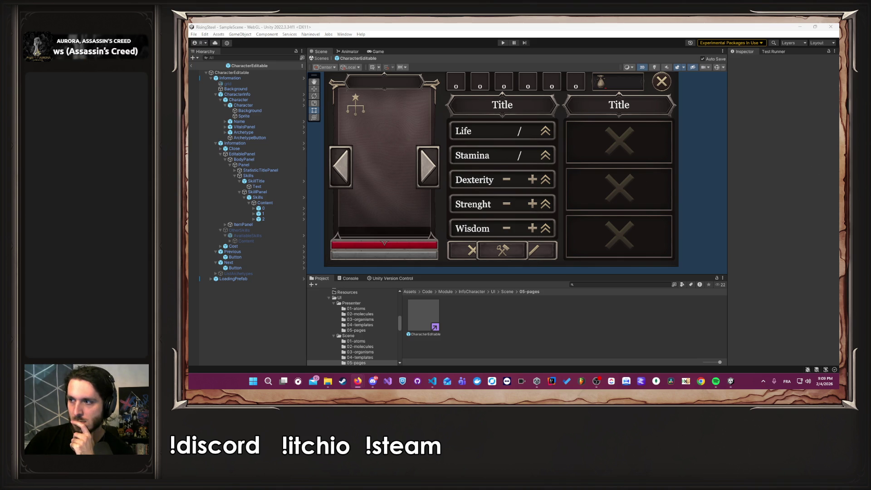
left_click(721, 156)
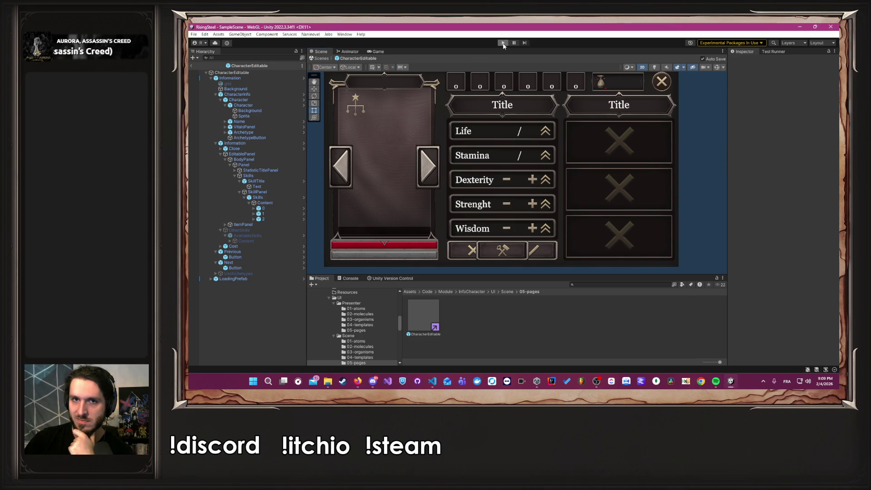
left_click(503, 43)
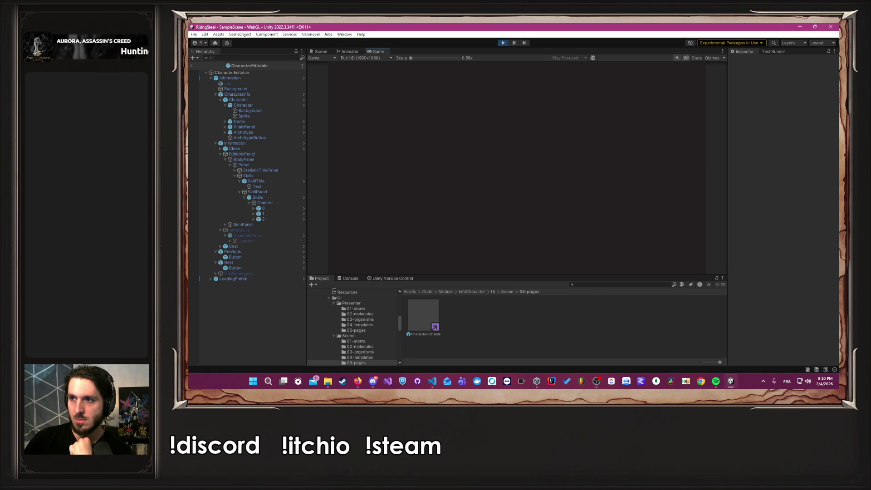
key("alt+Tab")
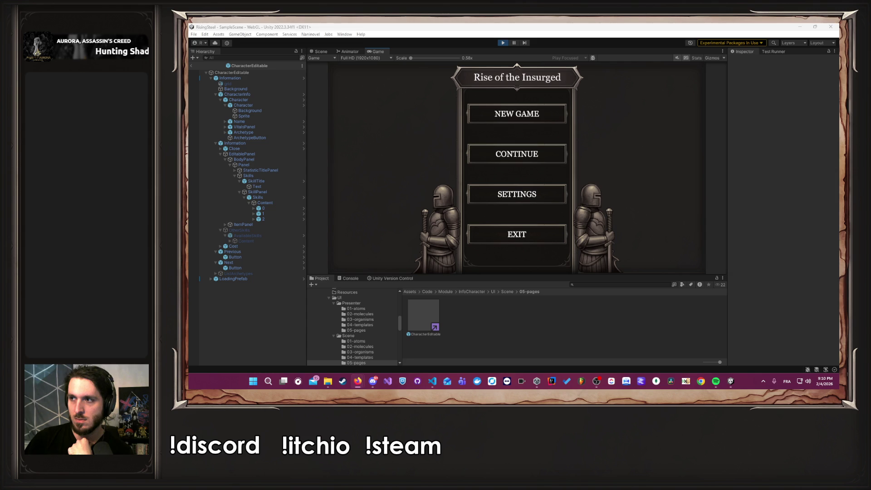
key("alt+Tab")
left_click(503, 120)
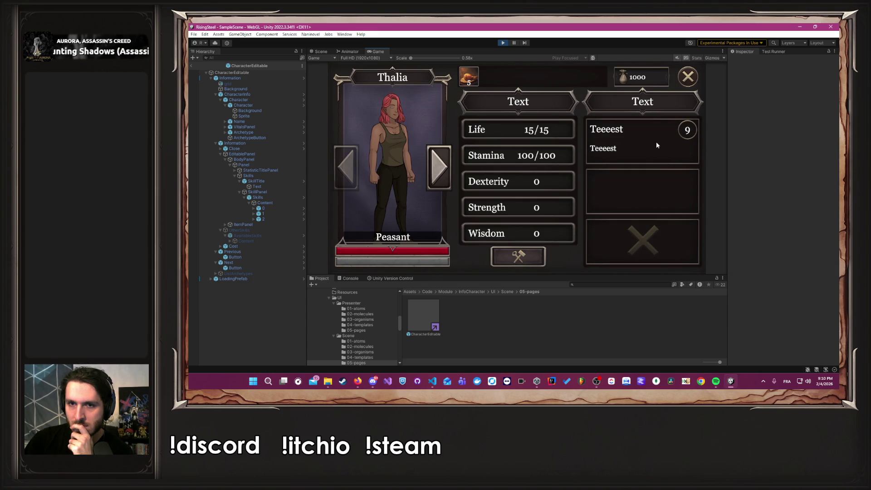
left_click(215, 370)
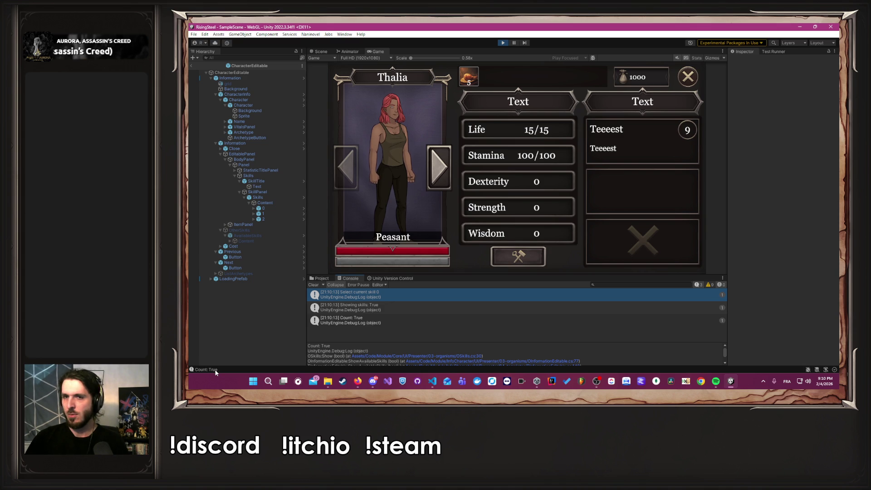
left_click(632, 144)
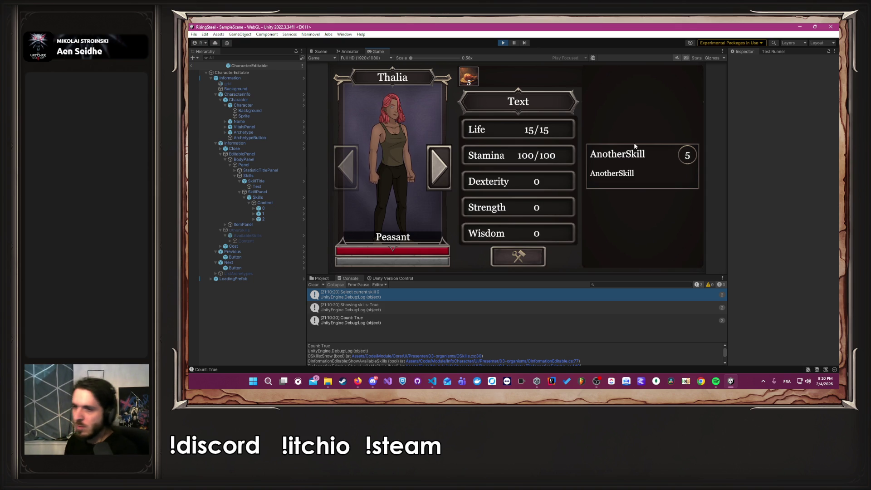
key("alt+Tab")
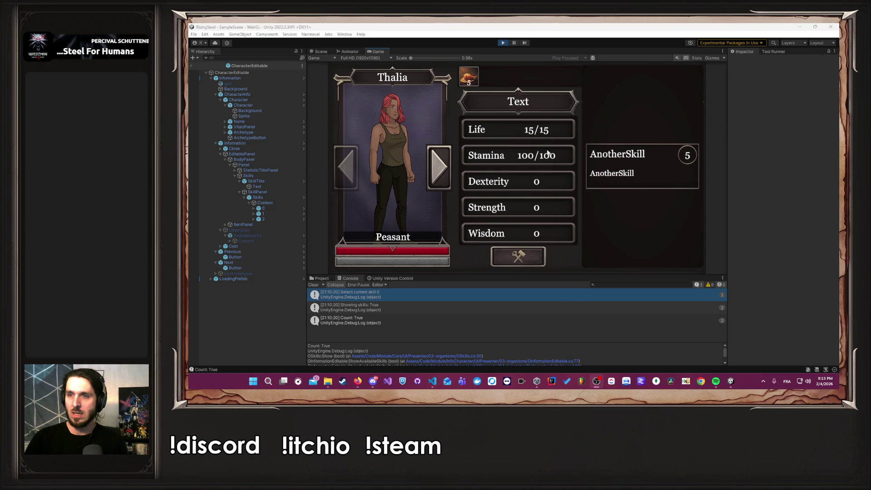
- Exit Play mode to return to the CharacterEditable prefab layout
left_click(503, 42)
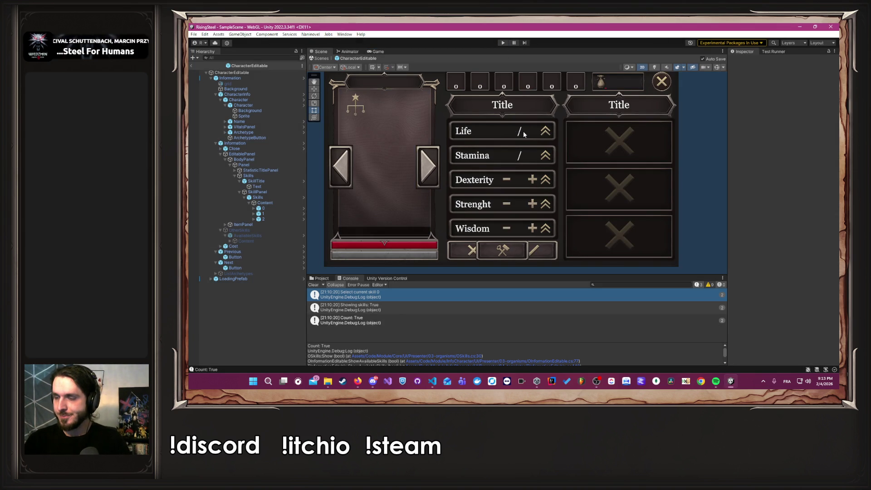
- Duplicate the Count log line, select its skills count condition, then go back to Unity
key("alt+Tab")
key("alt+Tab")
key("alt+Tab")
key("alt+Tab")
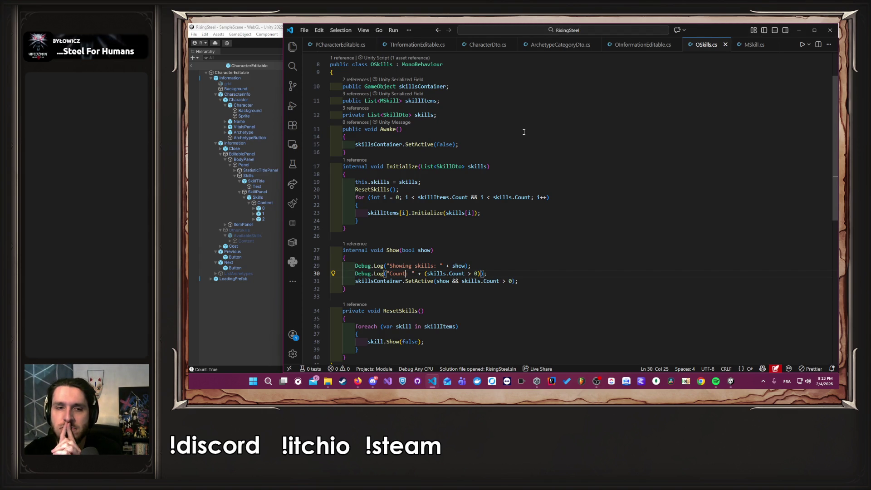
double_click(370, 282)
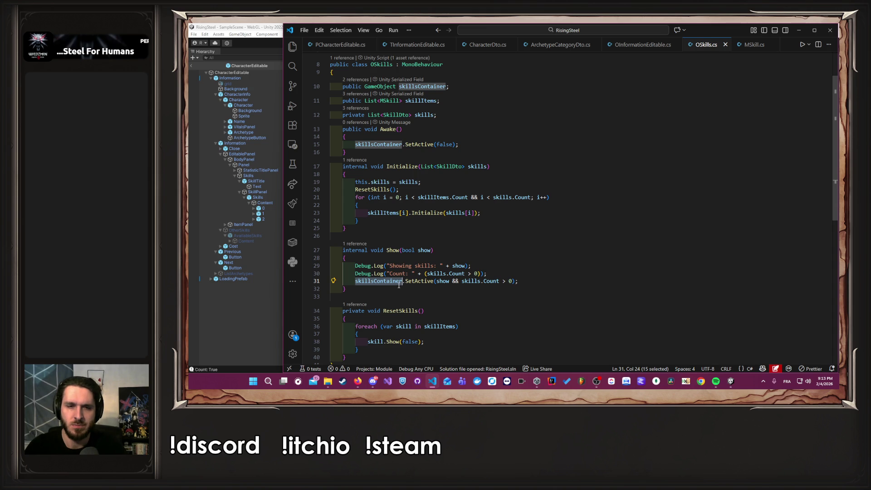
left_click(502, 273)
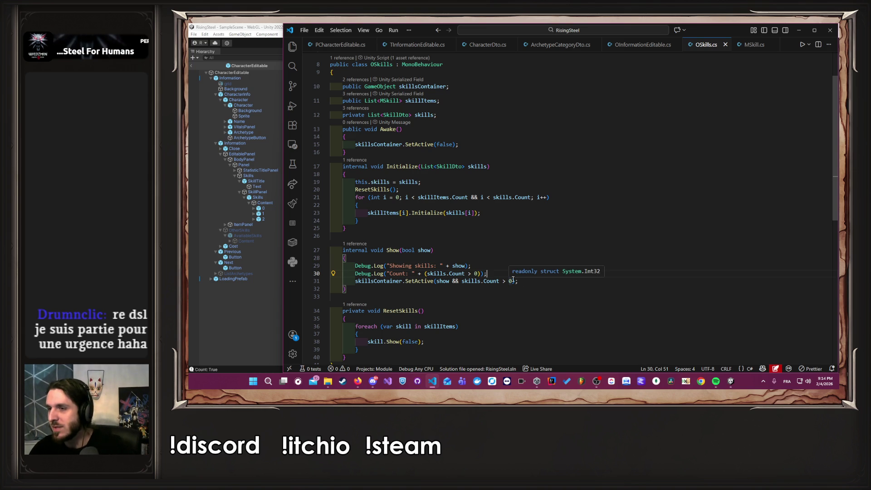
key("shift+alt+Down")
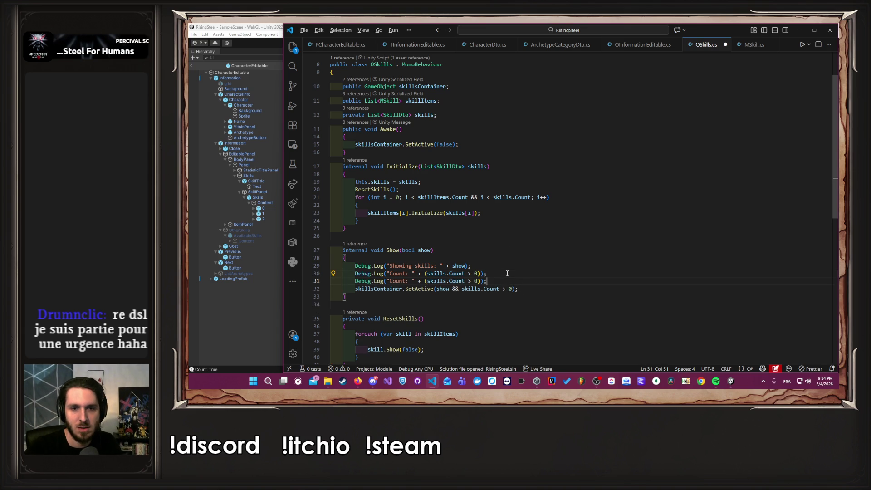
mouse_move(512, 289)
left_mouse_down()
mouse_move(436, 290)
mouse_move(454, 282)
mouse_move(427, 282)
left_mouse_up()
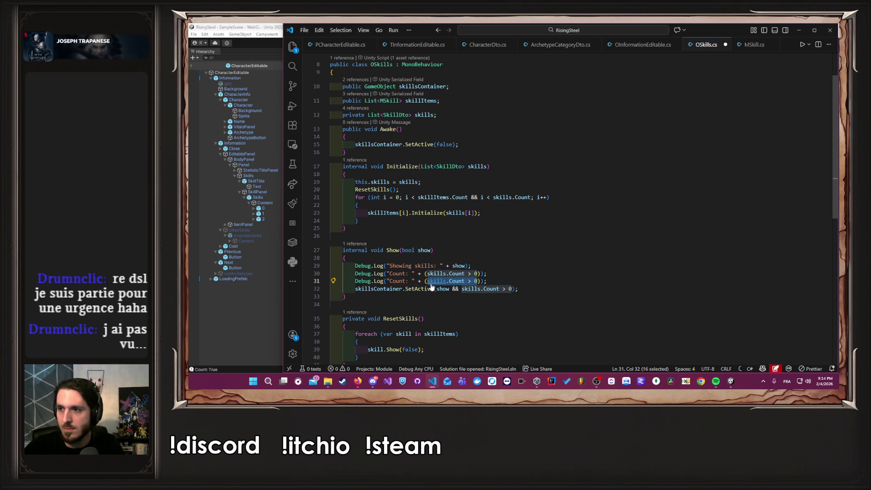
mouse_move(432, 284)
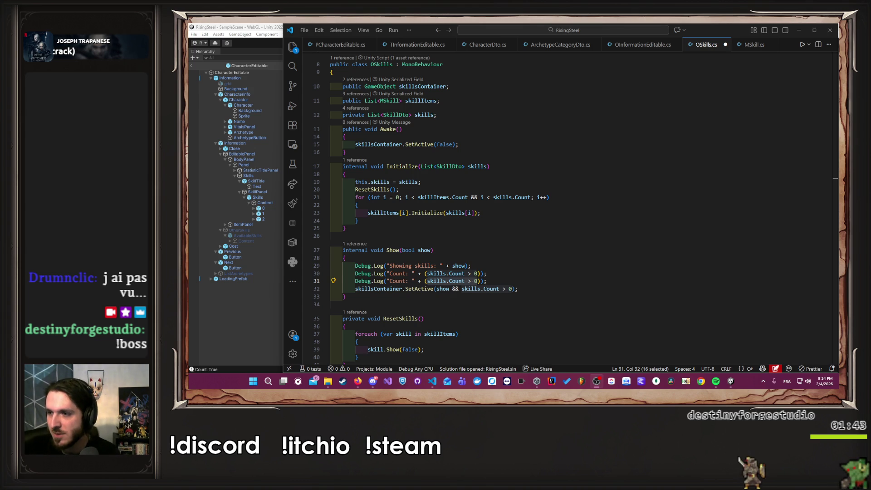
left_click(214, 335)
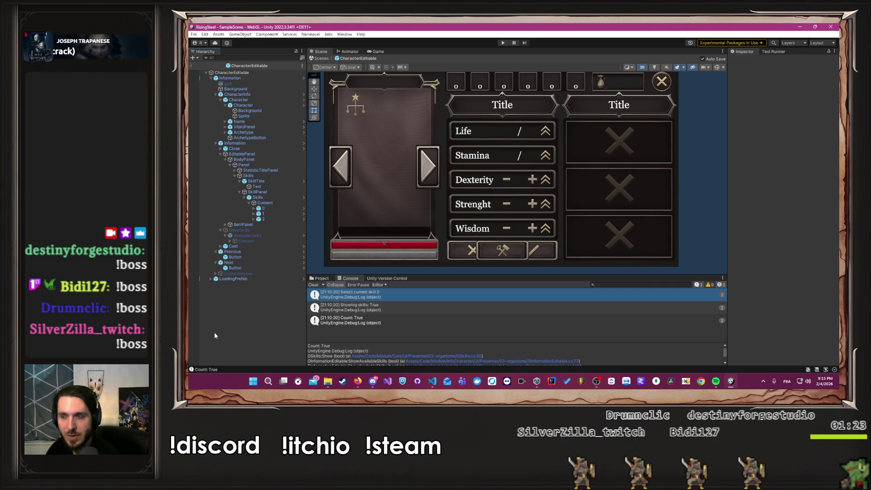
- Enter Play mode and start a new game
left_click(308, 34)
left_click(310, 35)
left_click(312, 35)
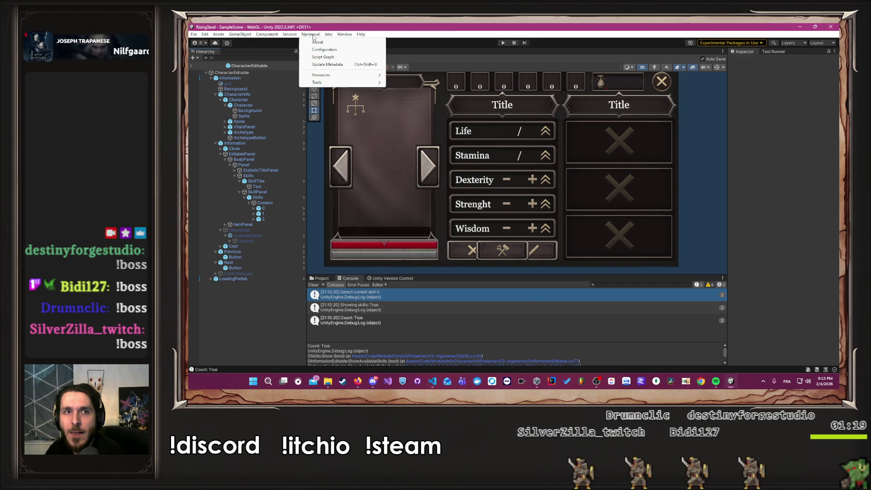
left_click(497, 44)
left_click(498, 44)
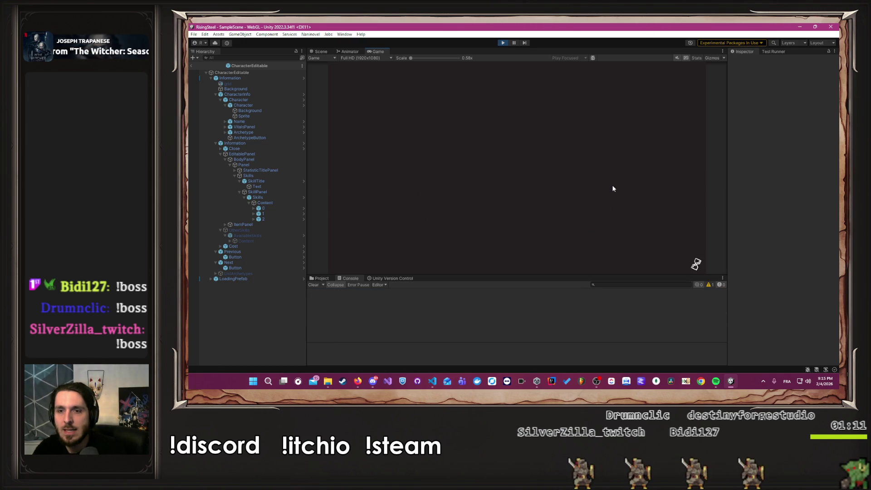
left_click(530, 110)
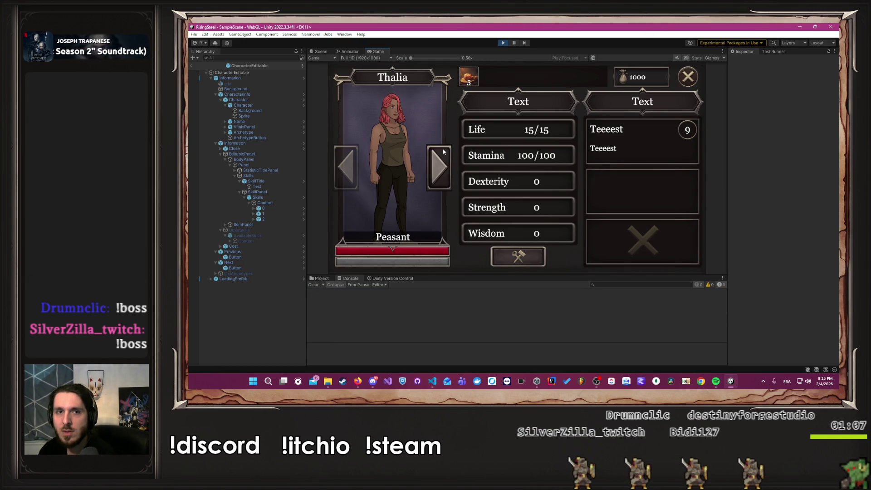
- Raise Thalia's Strength to 15, confirm the purchase, view her archetypes, and close the panel
left_click(510, 261)
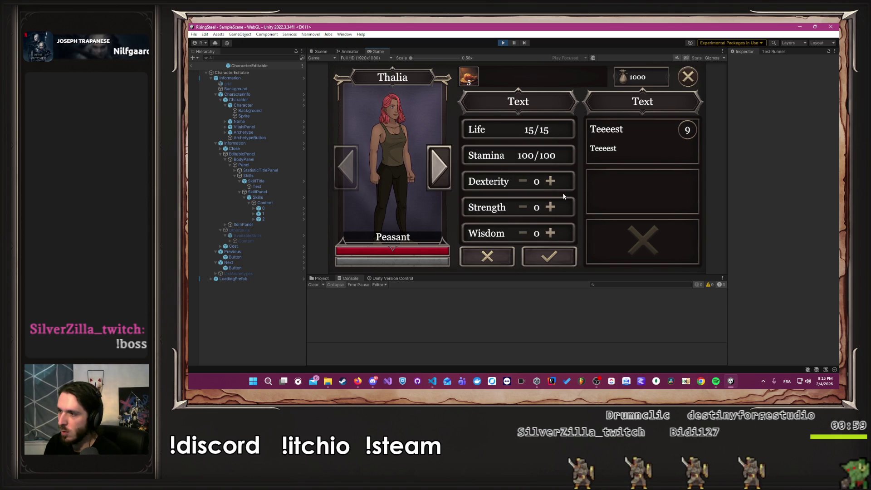
double_click(551, 206)
left_click(555, 204)
left_click(554, 204)
left_click(554, 204)
left_click(554, 205)
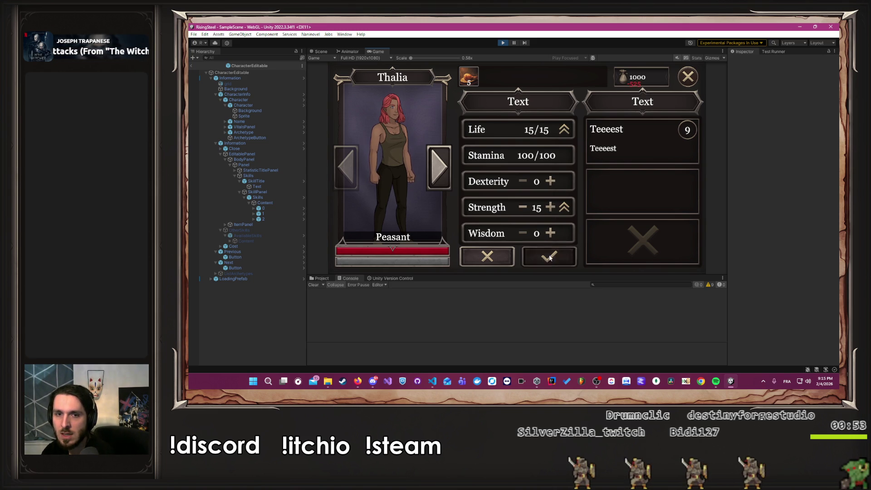
left_click(549, 256)
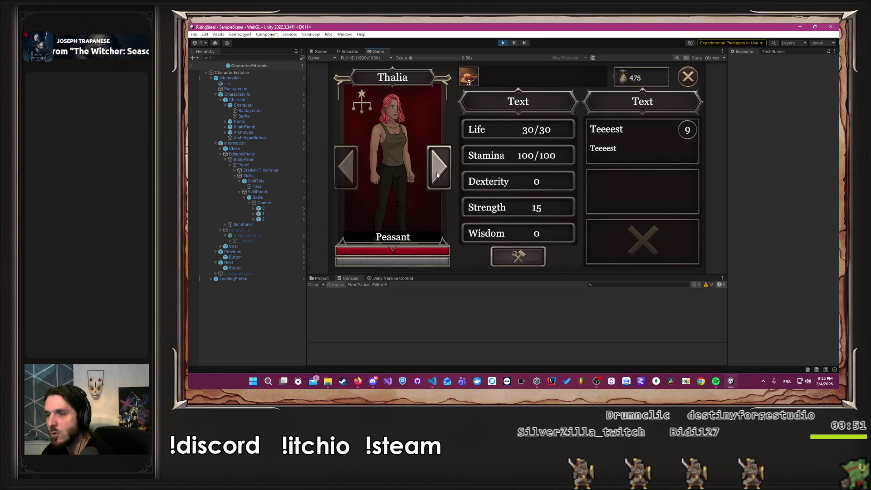
left_click(363, 102)
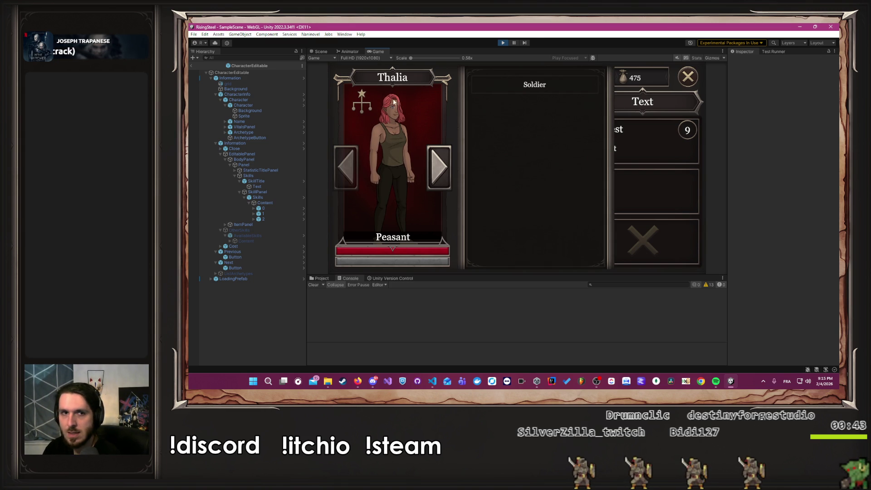
left_click(687, 76)
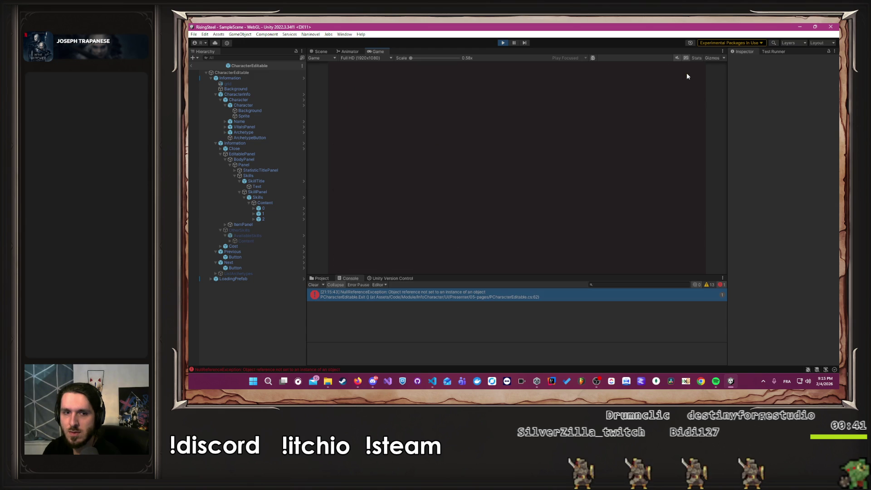
- Stop play mode, look over the Naninovel resource categories, and start play mode again
left_click(501, 43)
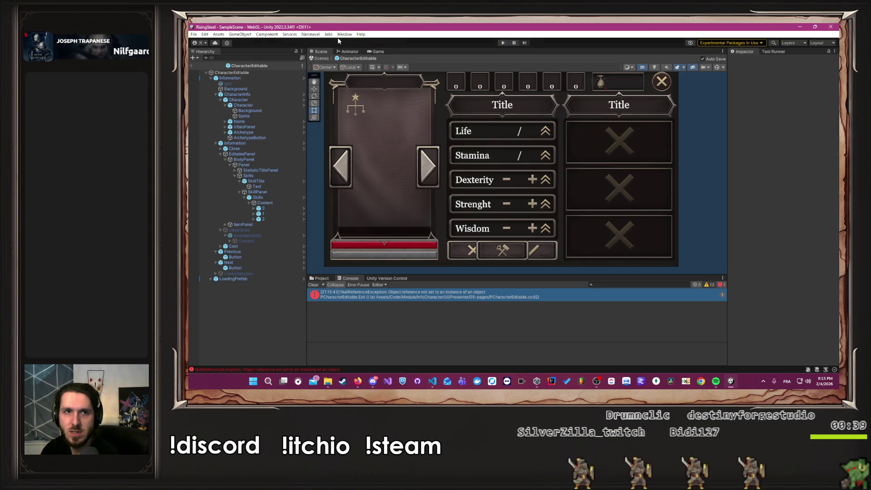
left_click(309, 34)
mouse_move(345, 75)
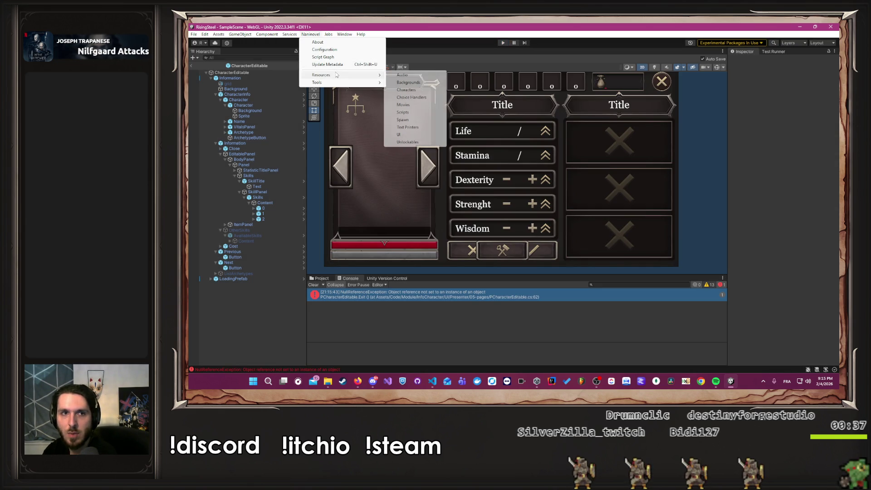
left_click(502, 43)
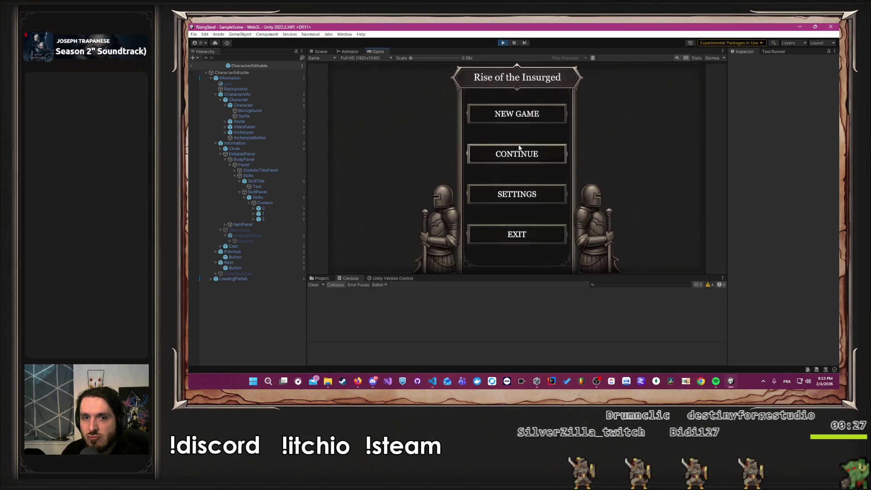
- Load the saved game and check Albert's Soldier stats (Strength 15, Life 17/42) before returning to camp
left_click(517, 154)
left_click(471, 135)
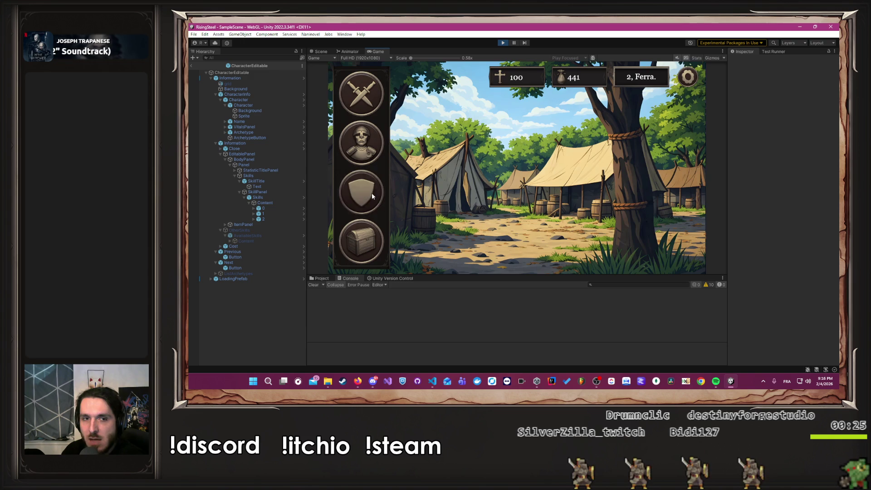
left_click(364, 196)
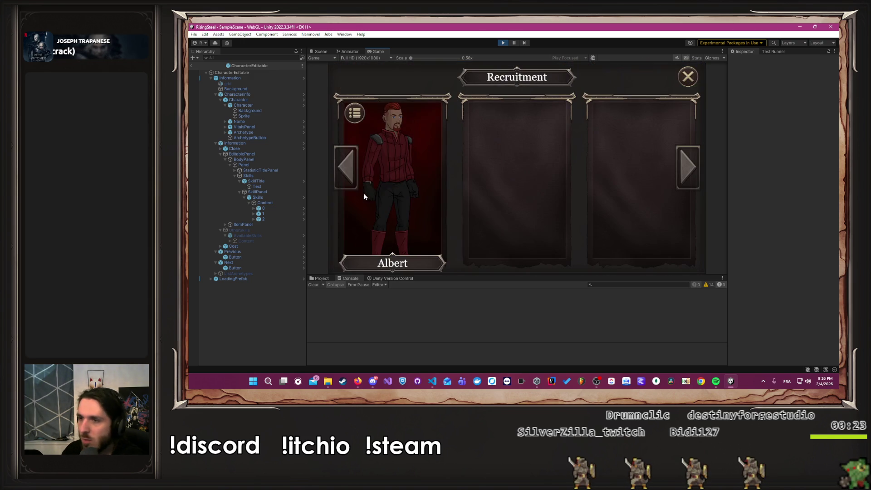
left_click(364, 195)
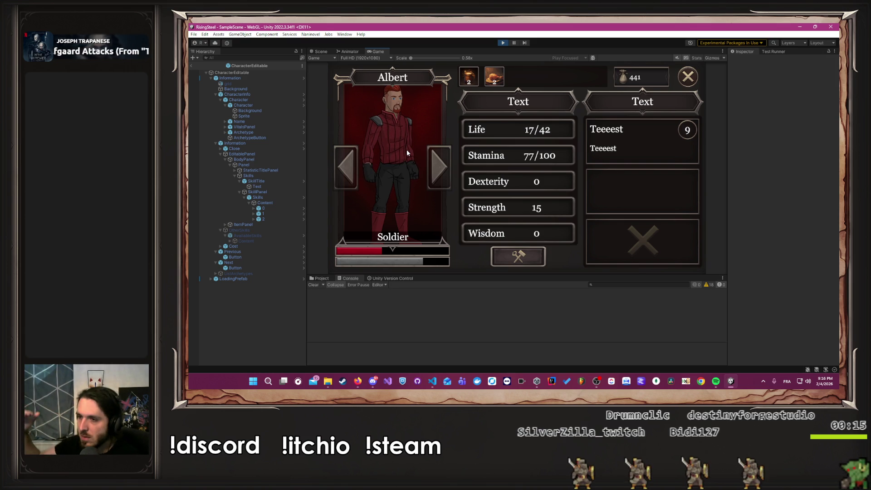
left_click(688, 76)
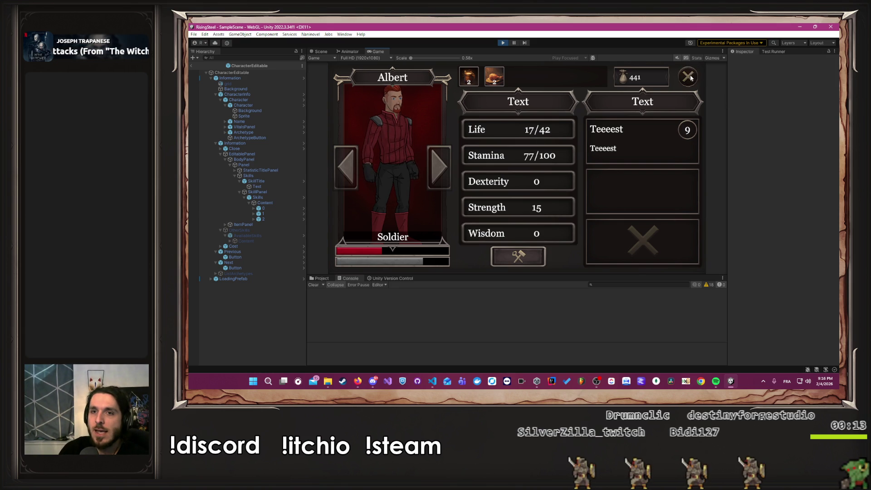
left_click(687, 76)
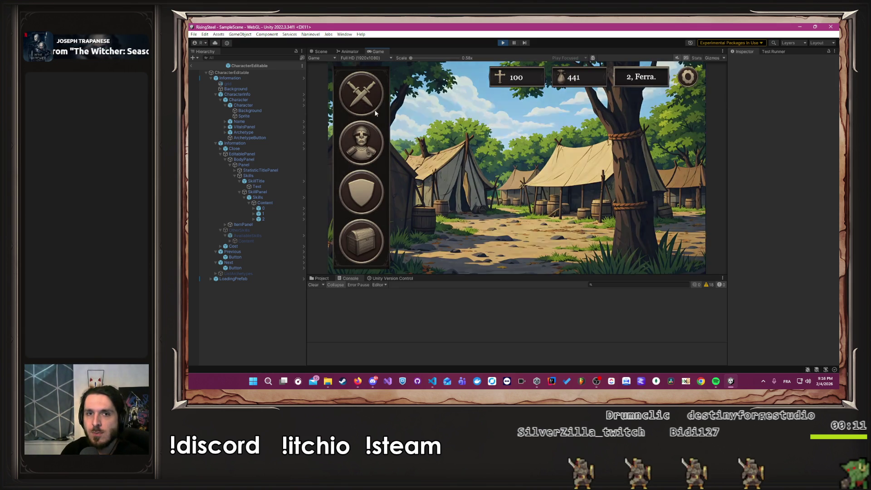
left_click(368, 102)
- Send Albert into an Arena fight from the camp activities, then stop play mode
left_click(658, 154)
left_click(679, 79)
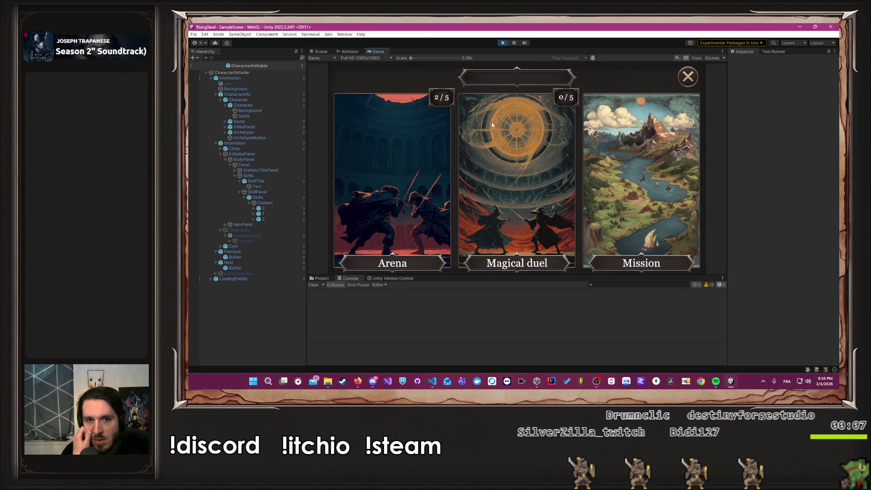
left_click(429, 156)
left_click(425, 169)
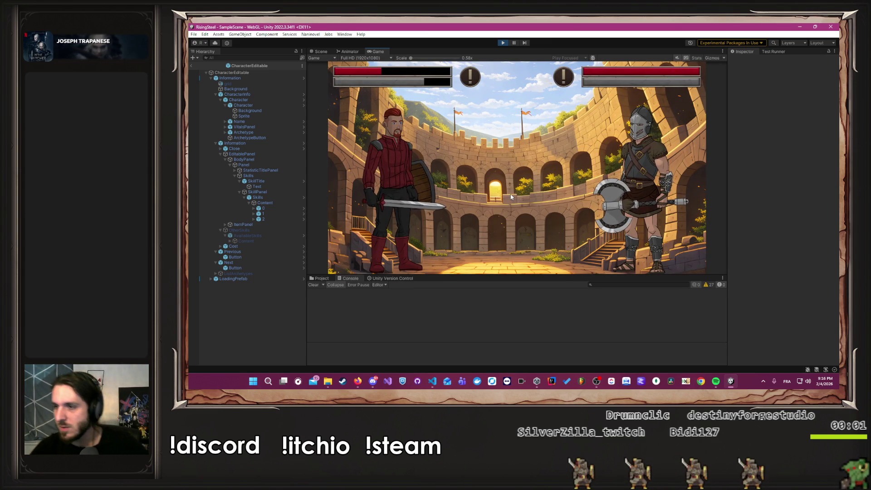
left_click(503, 43)
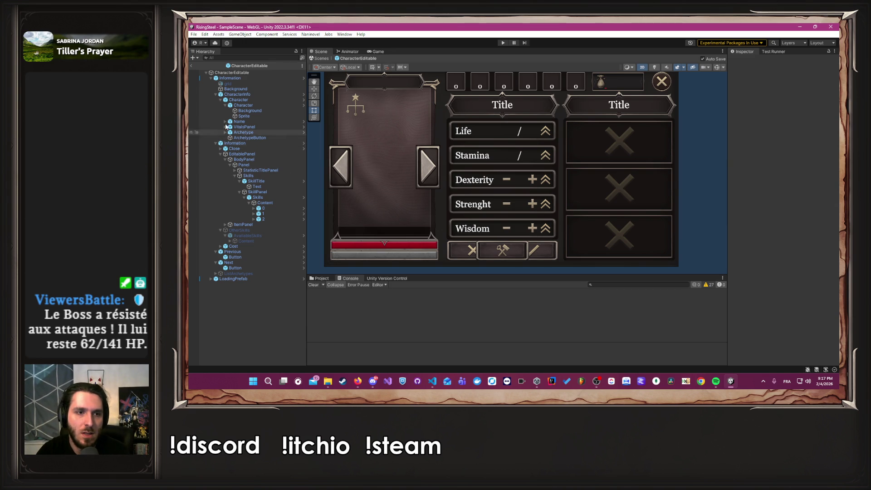
- Navigate the Project panel to the Magic/UI/Scene/05-pages folder containing the ChooseElement prefab
left_click(328, 279)
scroll(352, 323, "down", 3)
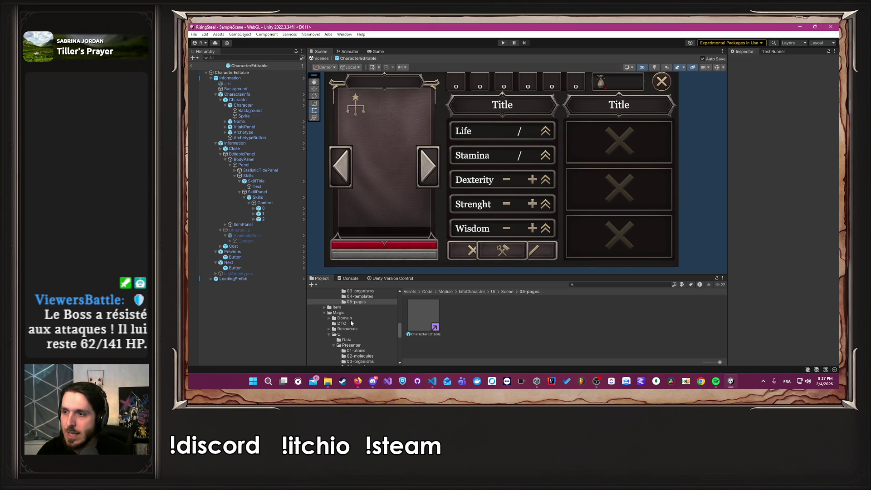
scroll(351, 323, "down", 3)
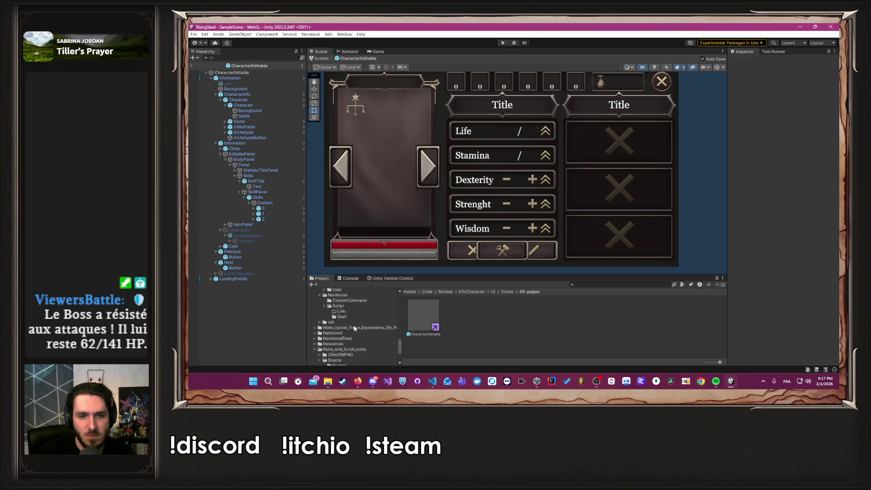
scroll(357, 329, "down", 3)
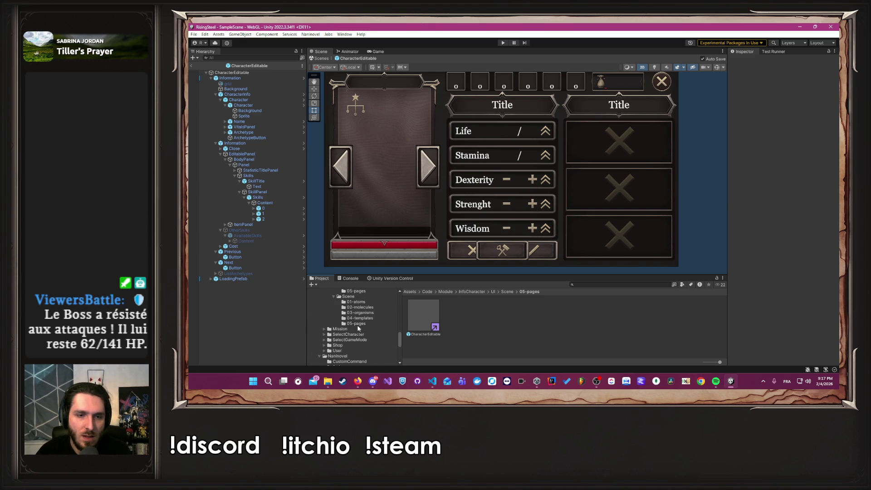
left_click(357, 324)
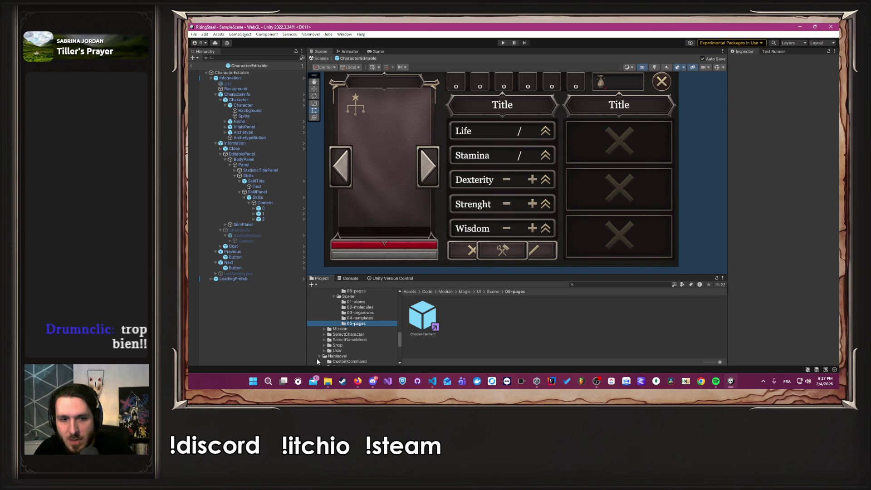
mouse_move(359, 383)
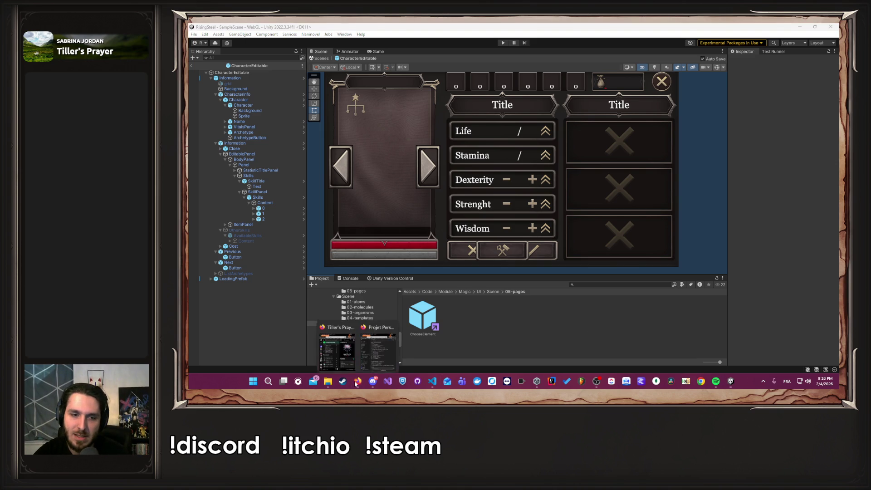
left_click(389, 346)
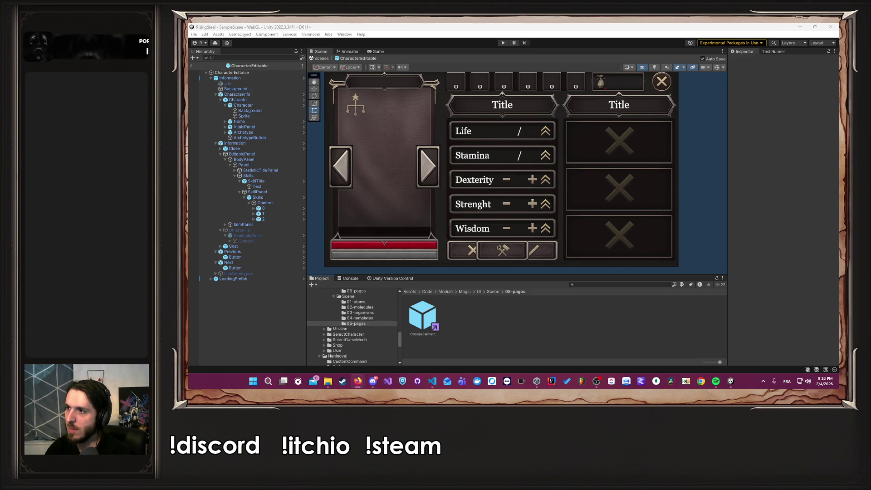
- Bring the Firefox window onscreen and maximize it to show the Rise of the Insurged Steam page
left_click_drag(839, 82, 588, 81)
double_click(588, 81)
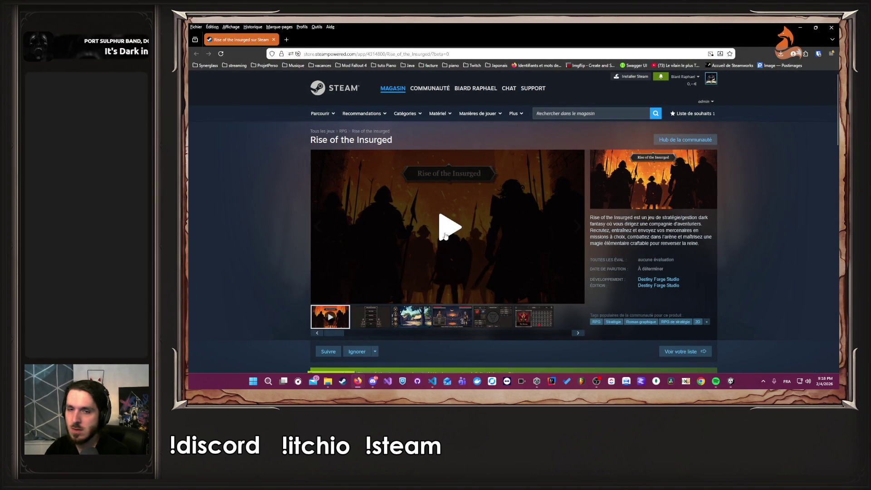
- Scroll to the Steam page's release-date and wishlist section, then close Firefox to reveal Unity
scroll(526, 268, "down", 5)
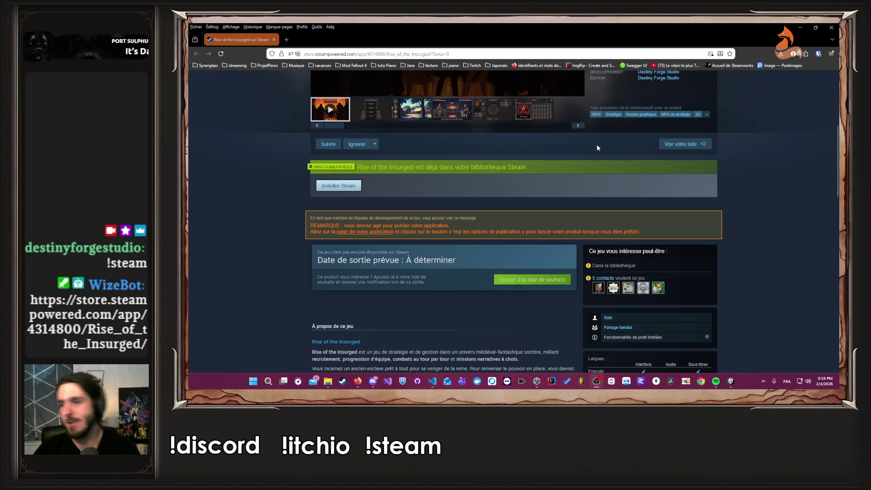
left_click(245, 110)
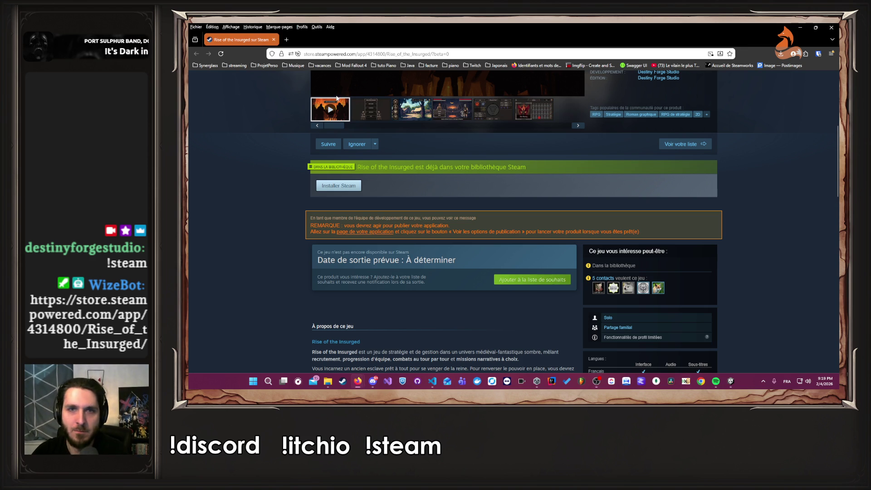
left_click(832, 27)
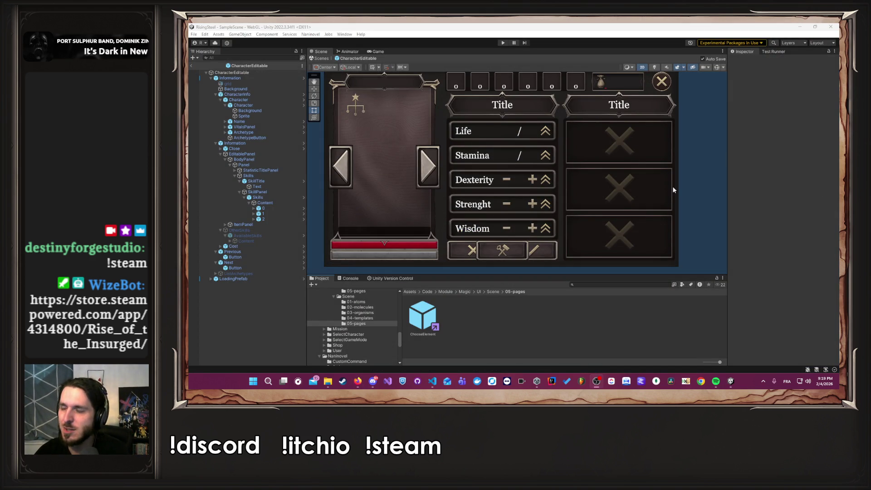
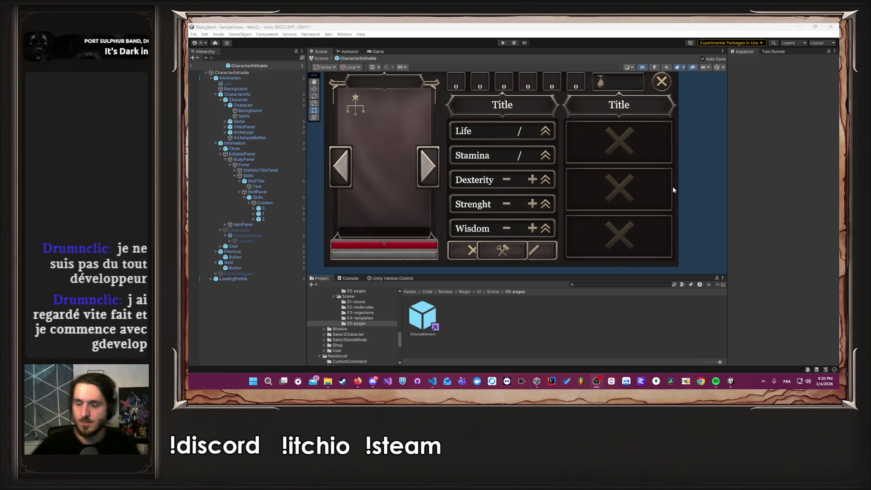
- Glance at the Firefox window, then bring OSkills.cs forward in VS Code
mouse_move(355, 383)
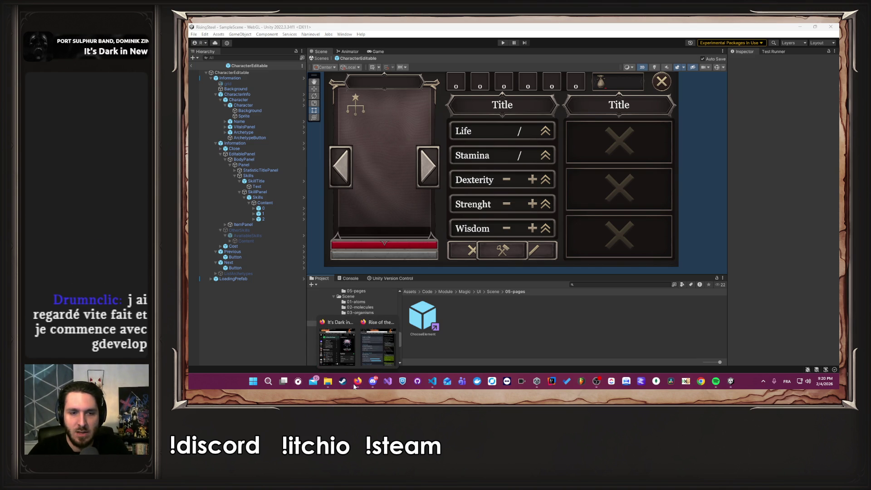
left_click(378, 347)
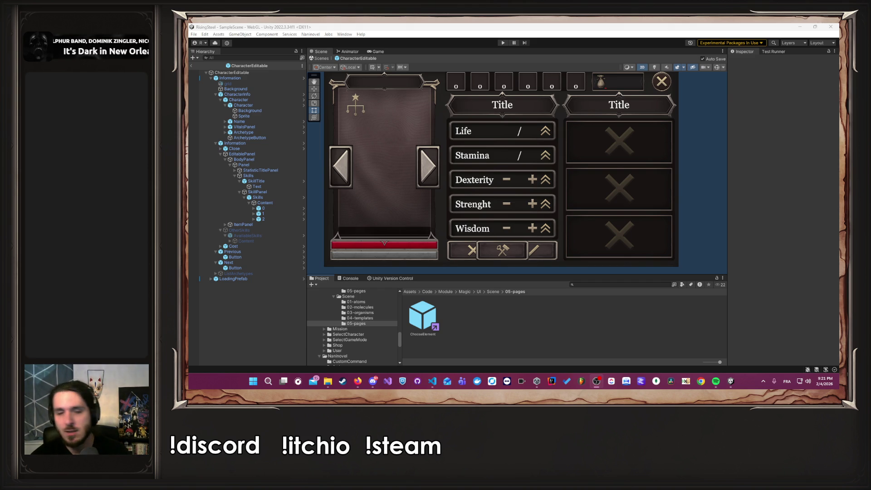
left_click(432, 381)
- Paste the show && skills.Count > 0 condition over line 31's log argument and save
scroll(599, 160, "down", 4)
scroll(568, 168, "up", 7)
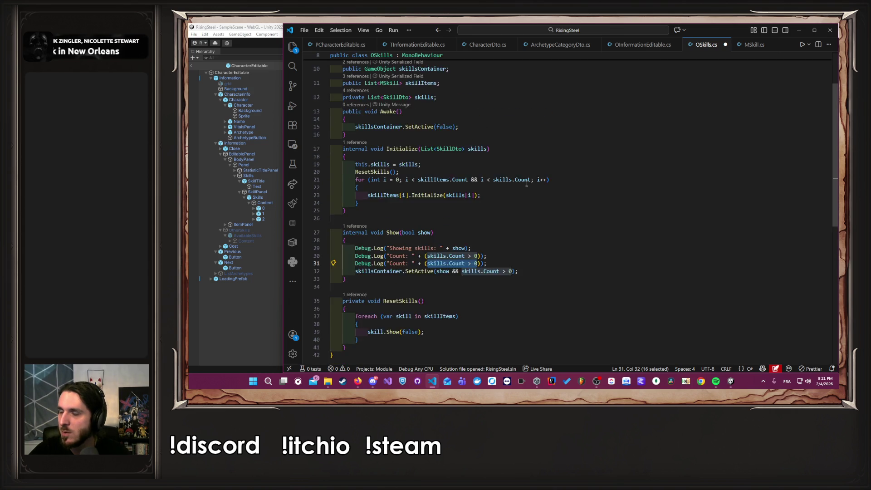
scroll(516, 182, "down", 4)
left_click(548, 195)
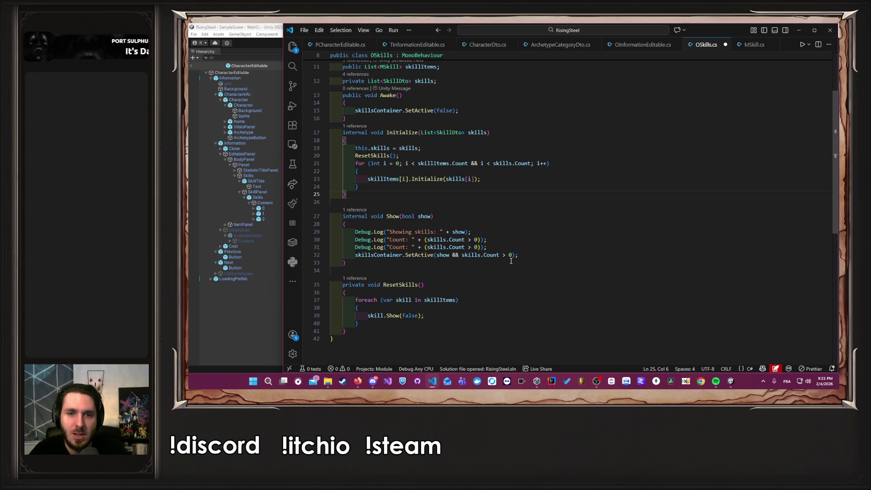
left_click_drag(512, 255, 437, 257)
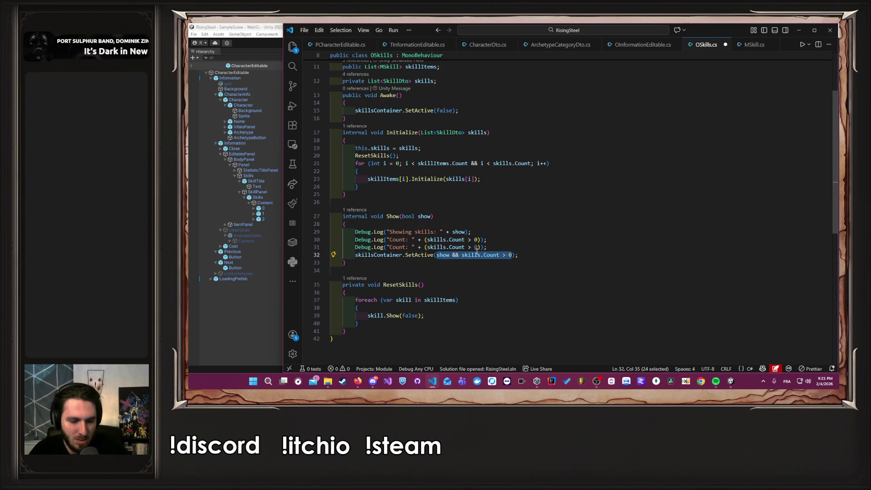
left_click_drag(427, 248, 477, 249)
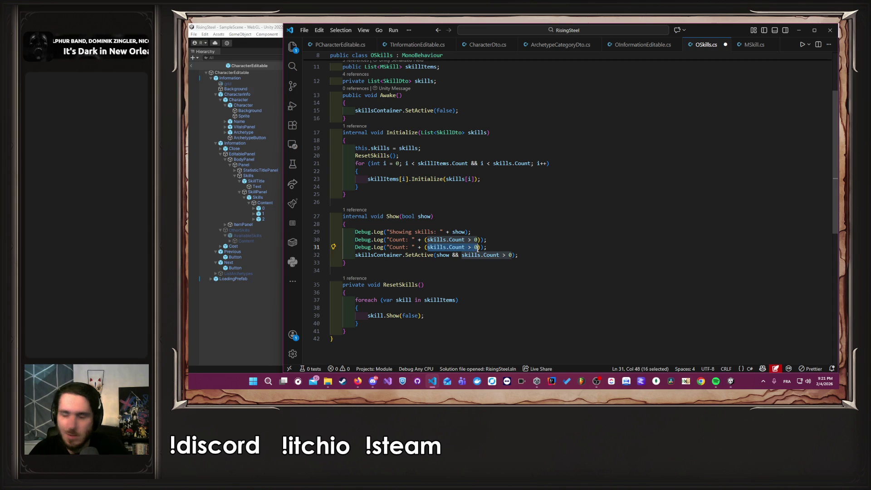
type("show && skills.Count > 0")
key("ctrl+s")
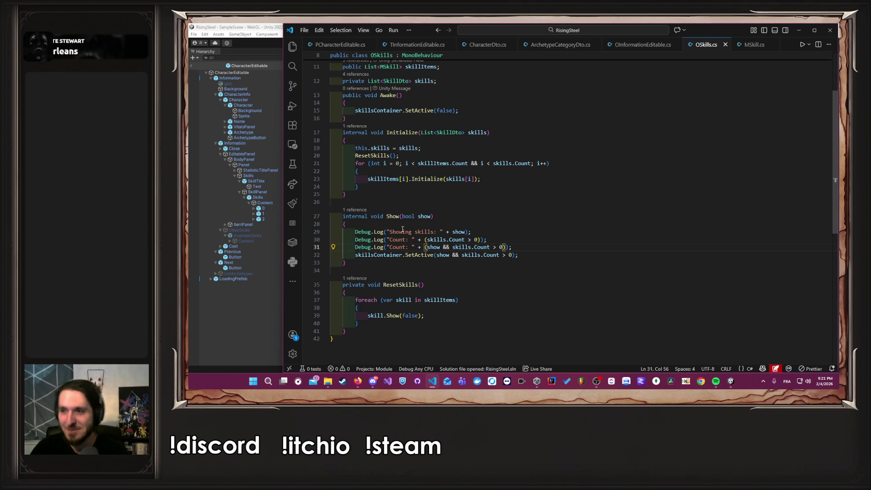
- Remove the 'Count: ' label from that log, save OSkills.cs, and return to Unity
left_click(425, 247)
left_click_drag(425, 247, 386, 247)
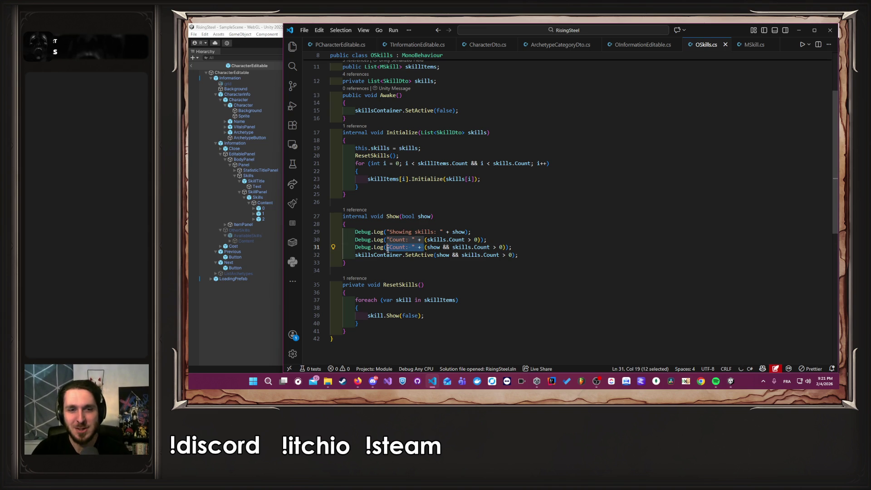
key("BackSpace")
key("ctrl+s")
left_click(554, 246)
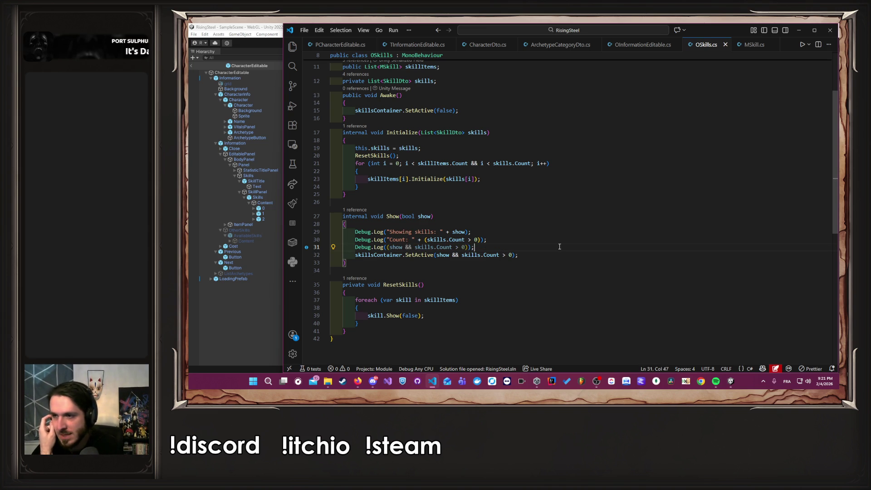
left_click(225, 299)
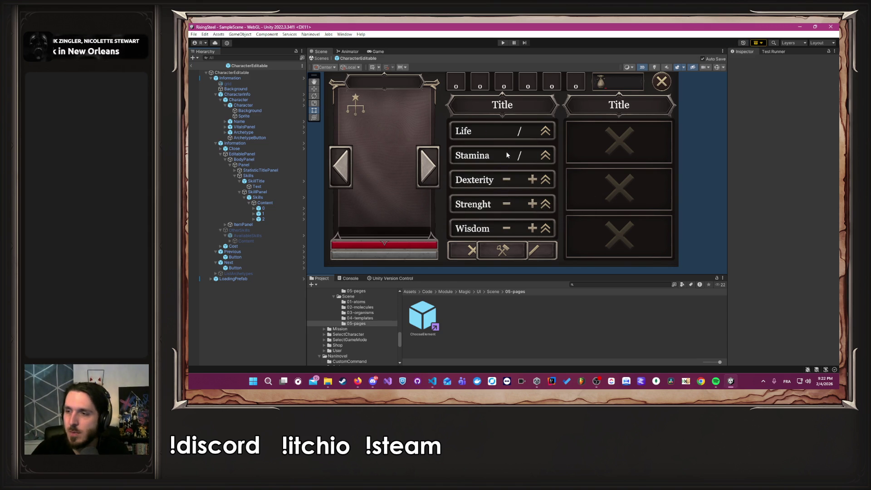
- Play the game into a NEW GAME, then bring up the maximized Firefox image search
left_click(504, 43)
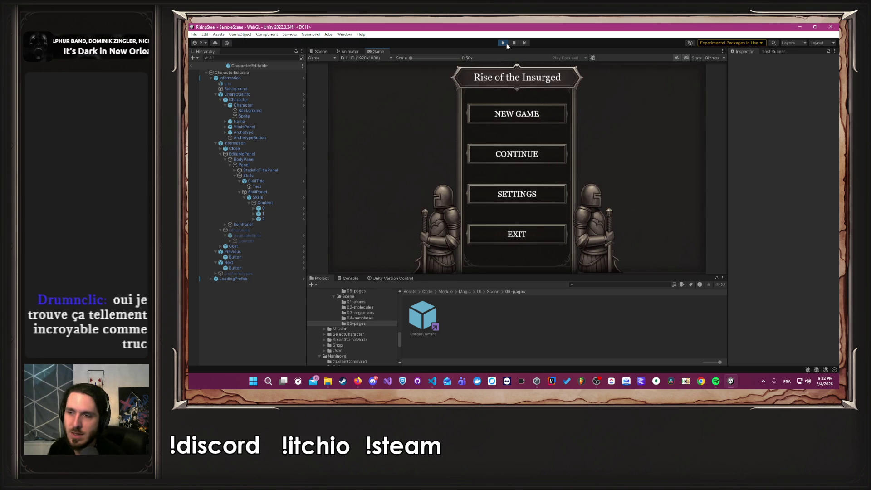
left_click(506, 118)
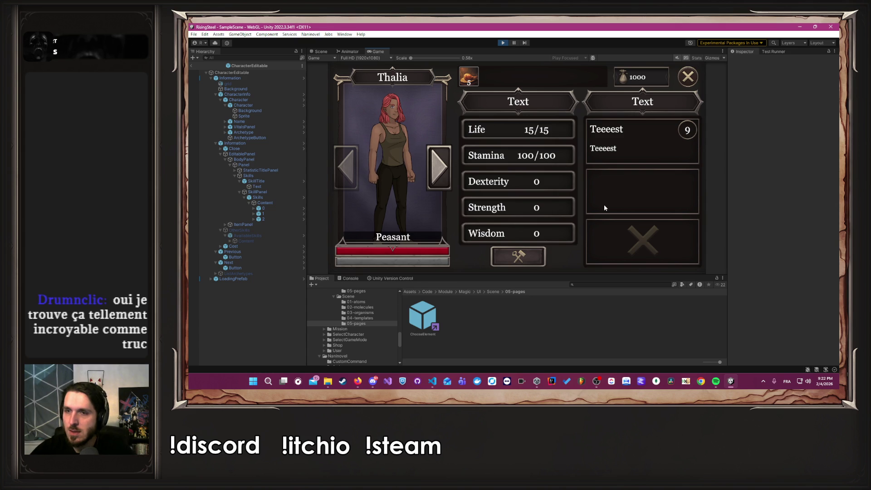
mouse_move(357, 381)
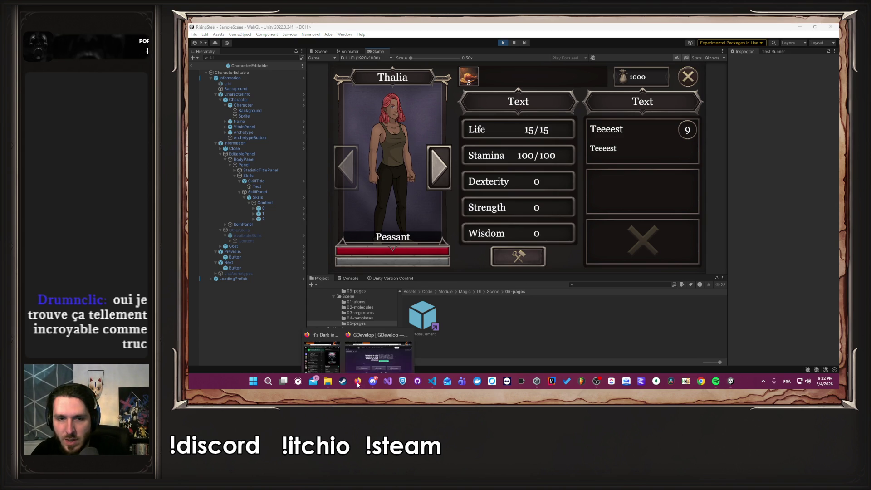
left_click(396, 353)
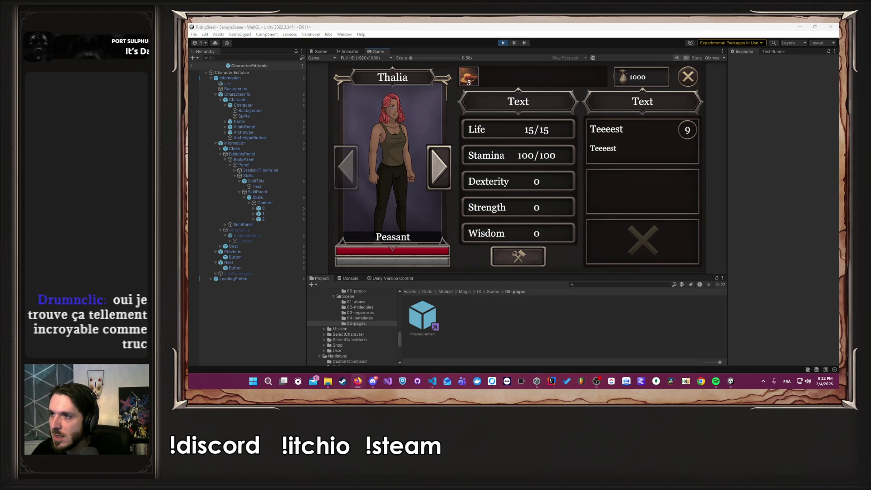
left_click(772, 151)
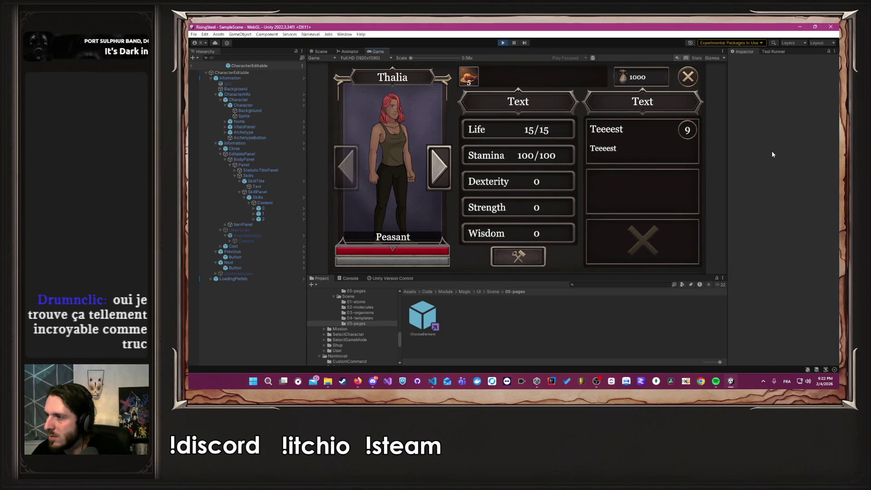
left_click(357, 381)
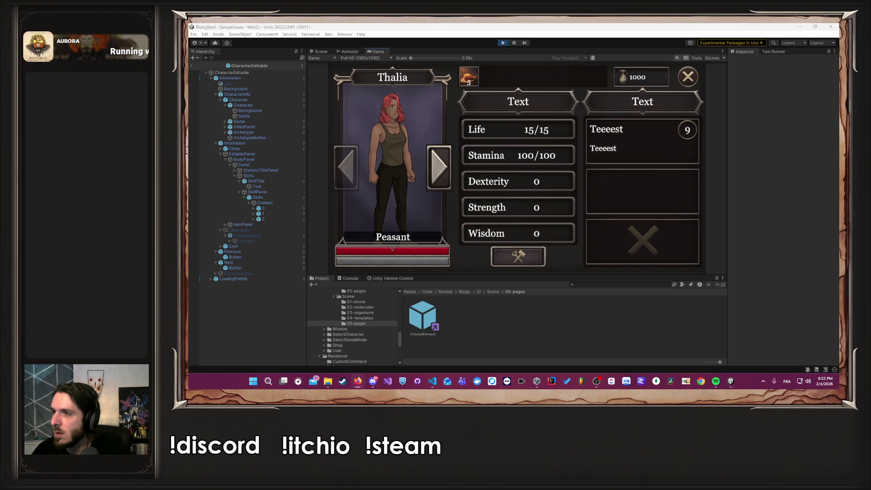
left_click_drag(653, 119, 653, 24)
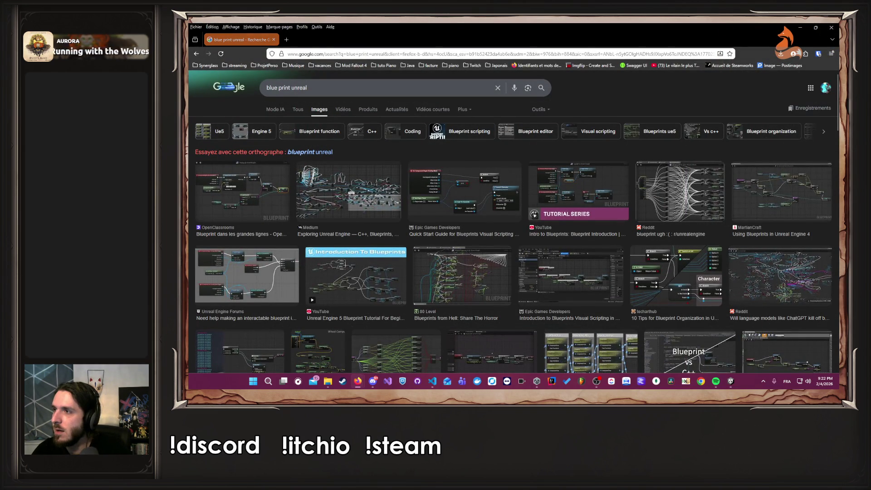
- Preview the Medium, Epic Games and Reddit blueprint images, then close Firefox
left_click(367, 191)
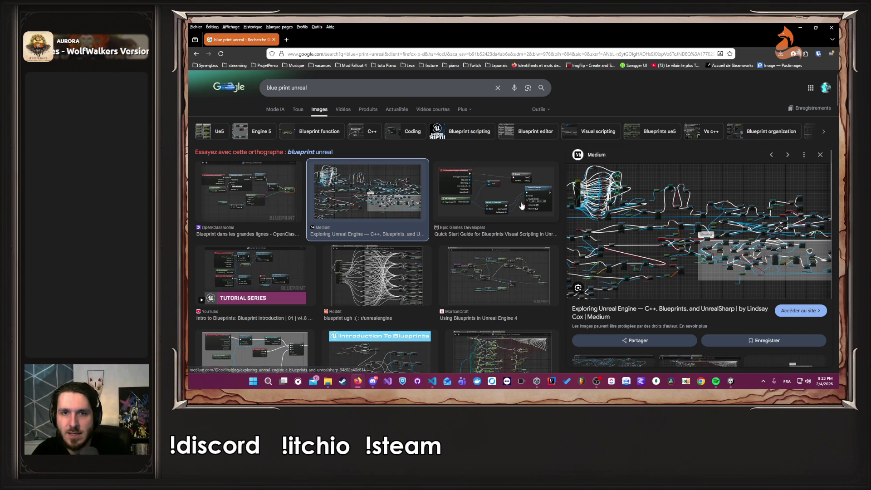
key("Right")
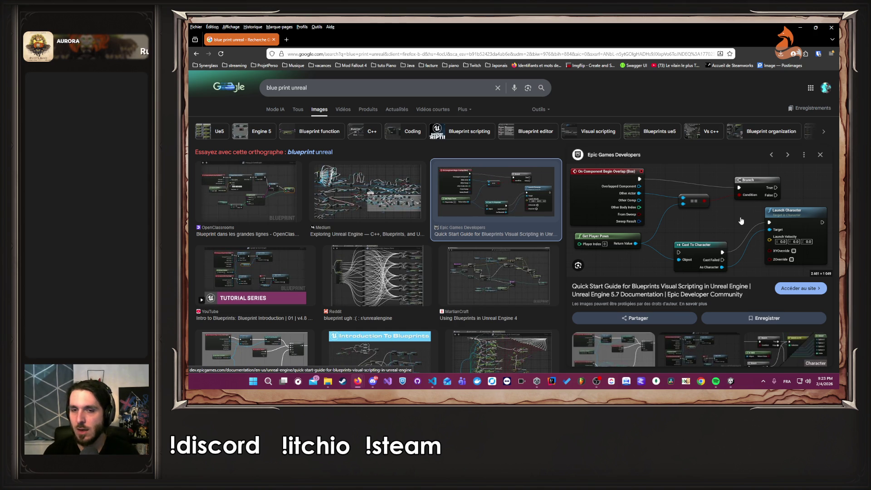
left_click(370, 281)
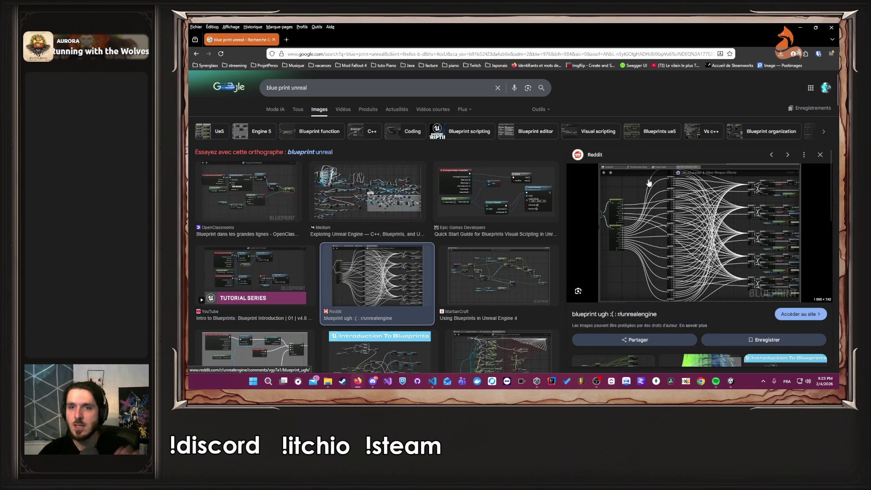
left_click(820, 155)
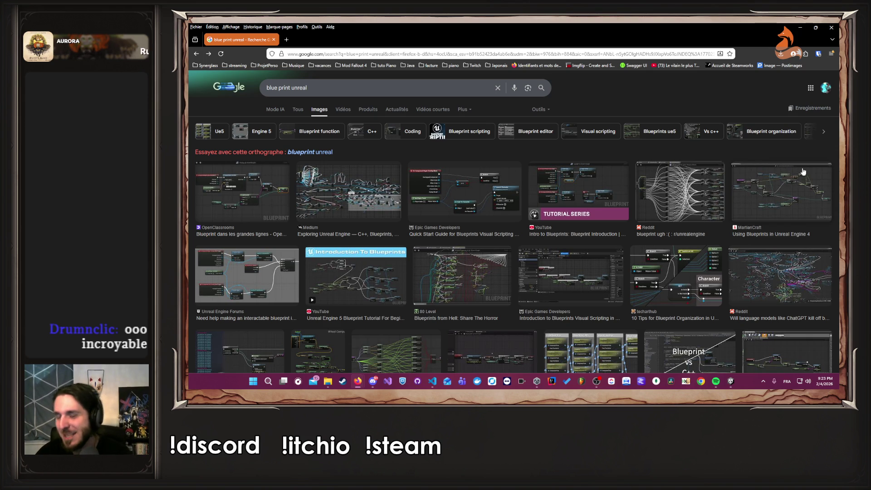
left_click(832, 28)
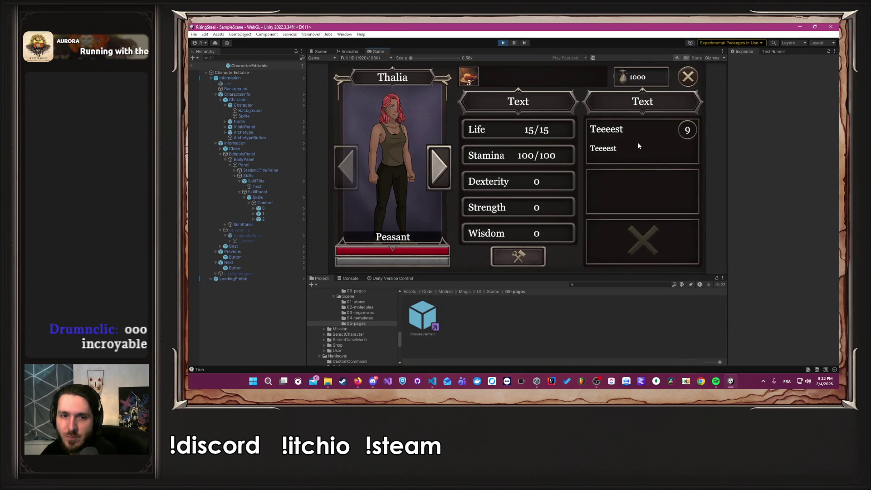
- Open the Console, show the Teeeest slot's available skills, then stop the game
left_click(287, 369)
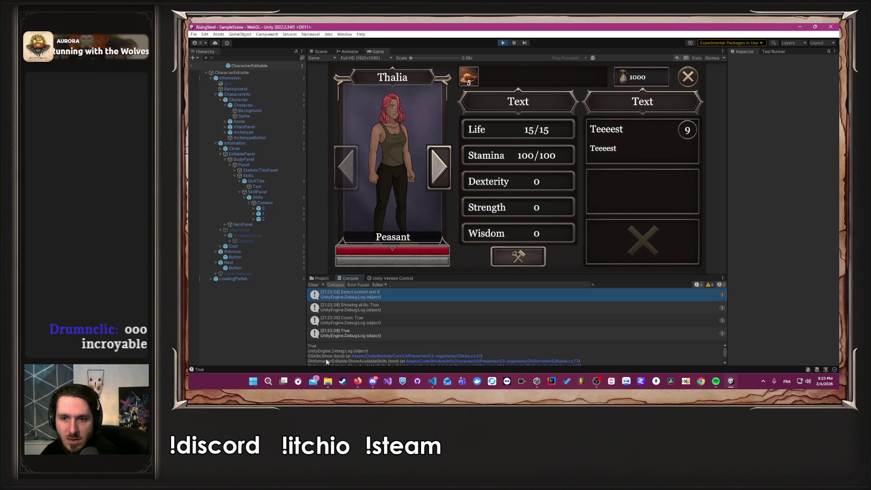
left_click(655, 141)
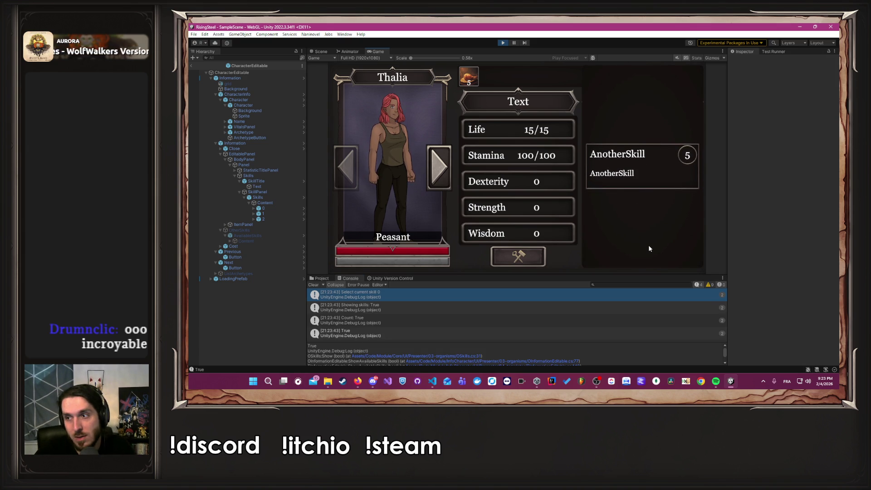
key("alt+Tab")
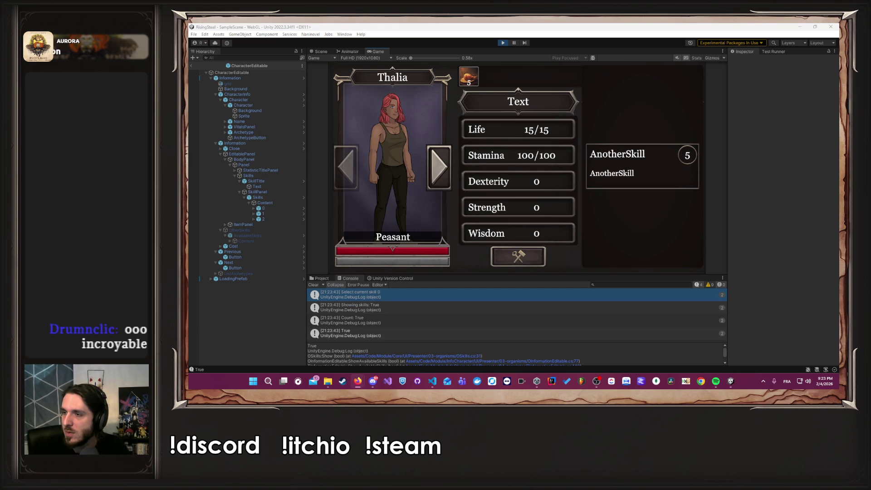
left_click(570, 197)
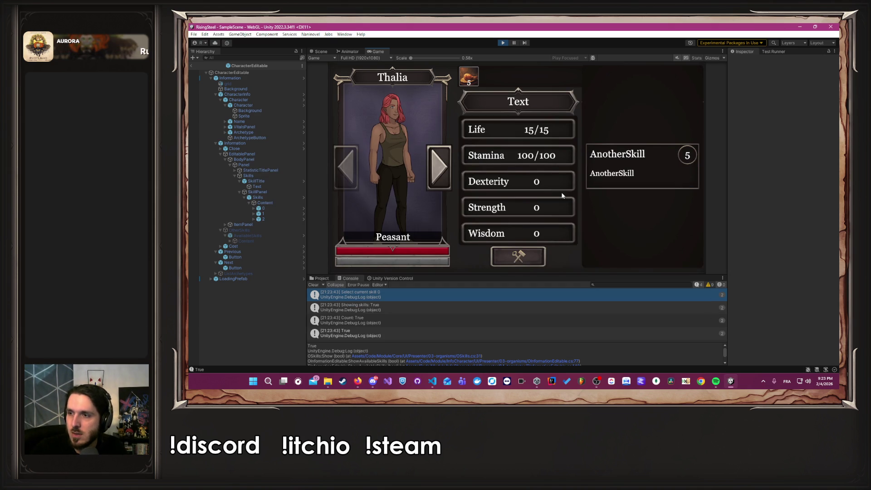
left_click(504, 43)
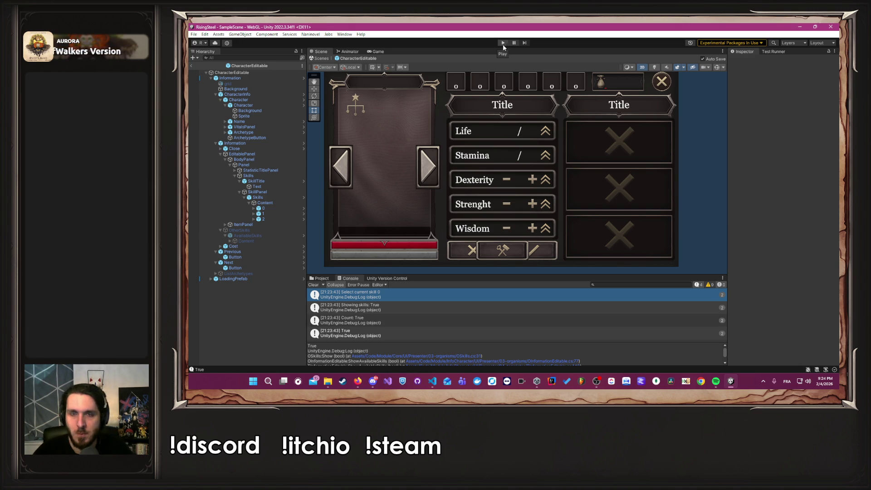
key("alt+Tab")
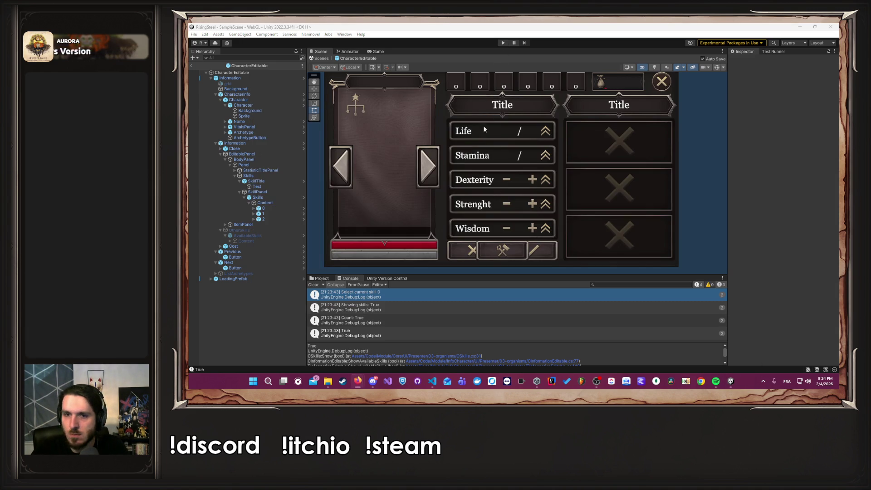
key("alt+Tab")
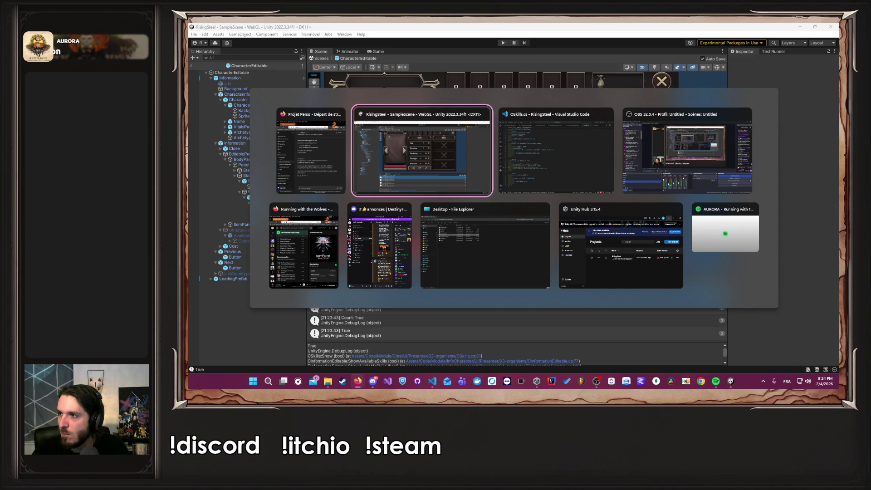
- Delete the three debug log lines from Show in OSkills.cs and save
key("alt+Tab")
key("alt+Tab")
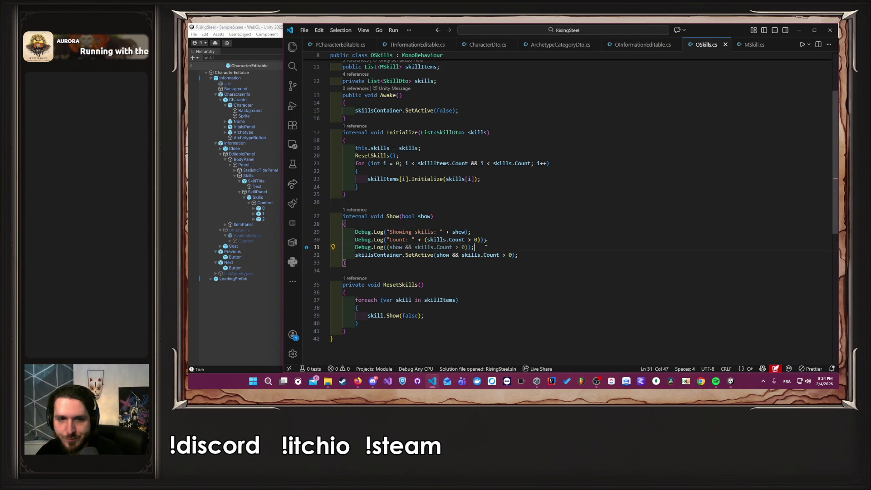
left_click_drag(485, 248, 291, 243)
key("shift+Up")
key("shift+Up")
key("BackSpace")
key("BackSpace")
key("ctrl+s")
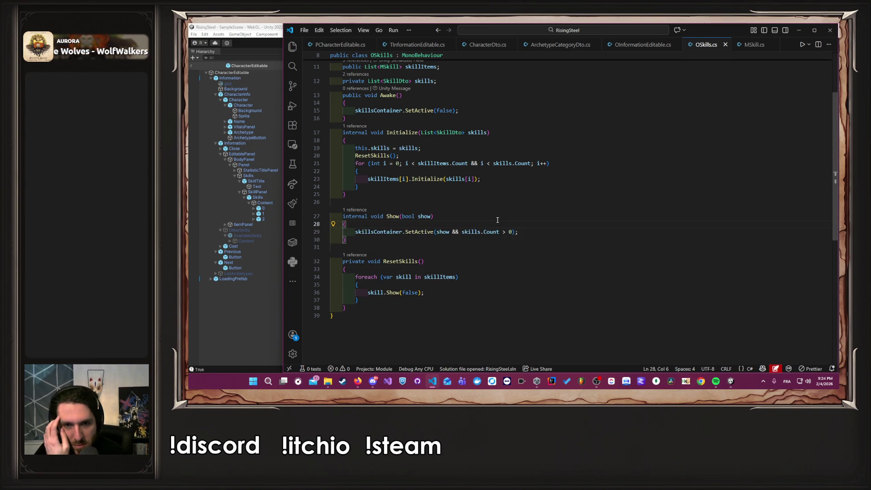
scroll(497, 220, "up", 3)
scroll(498, 220, "down", 4)
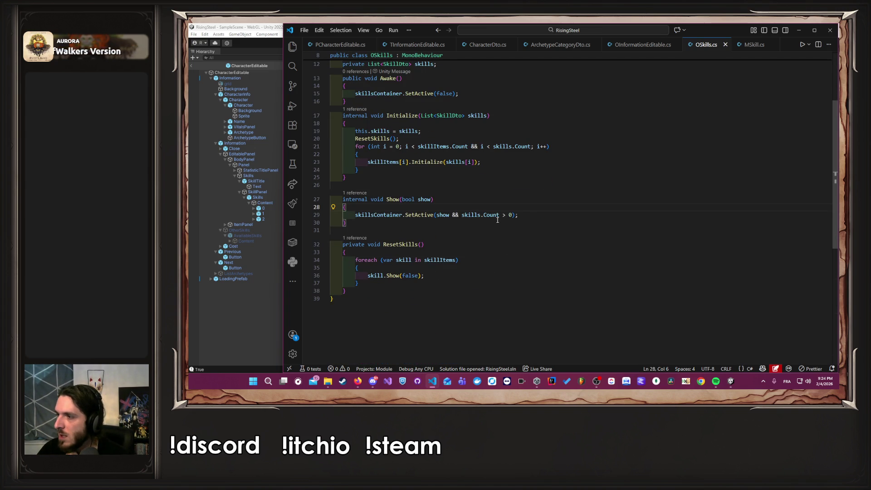
scroll(498, 220, "up", 4)
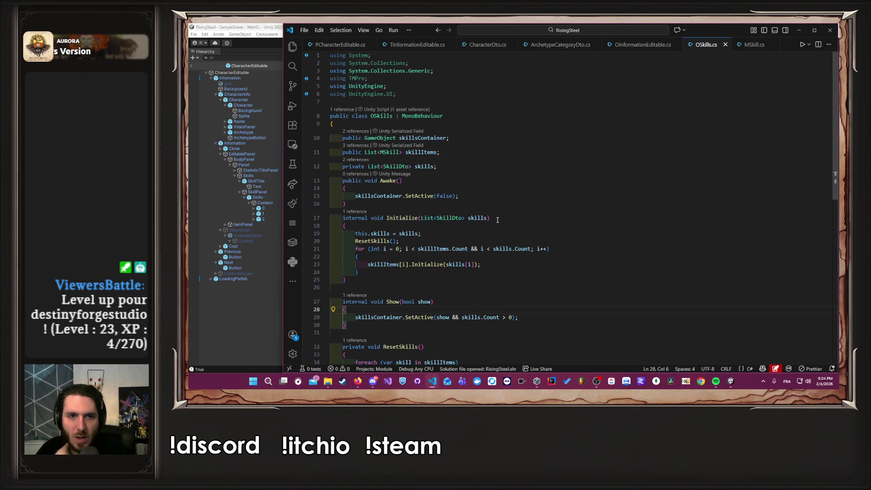
scroll(497, 223, "down", 1)
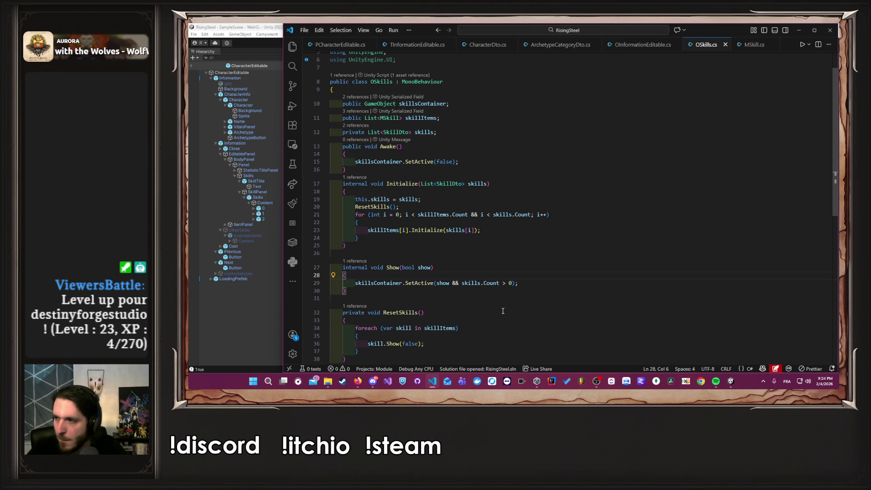
- Comment out the original SetActive line, add a SetActive(true) copy, save, and return to Unity
left_click(531, 284)
key("shift+alt+Up")
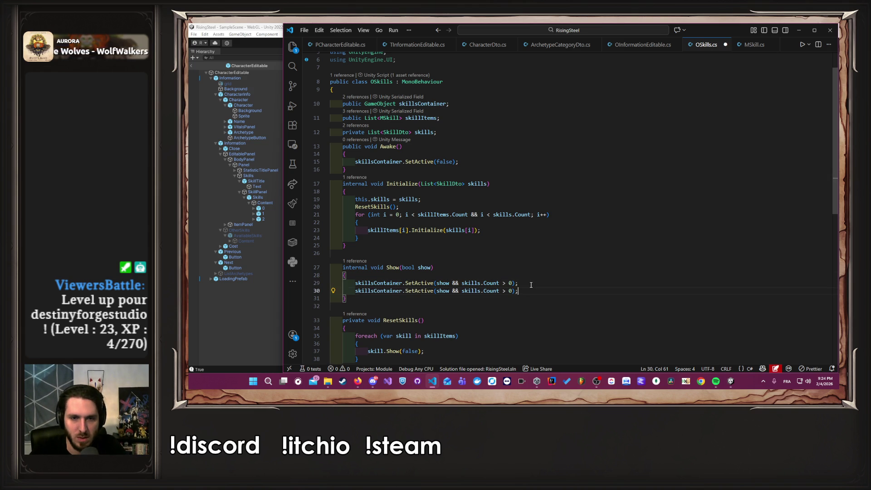
key("ctrl+slash")
key("Down")
key("Left")
key("Left")
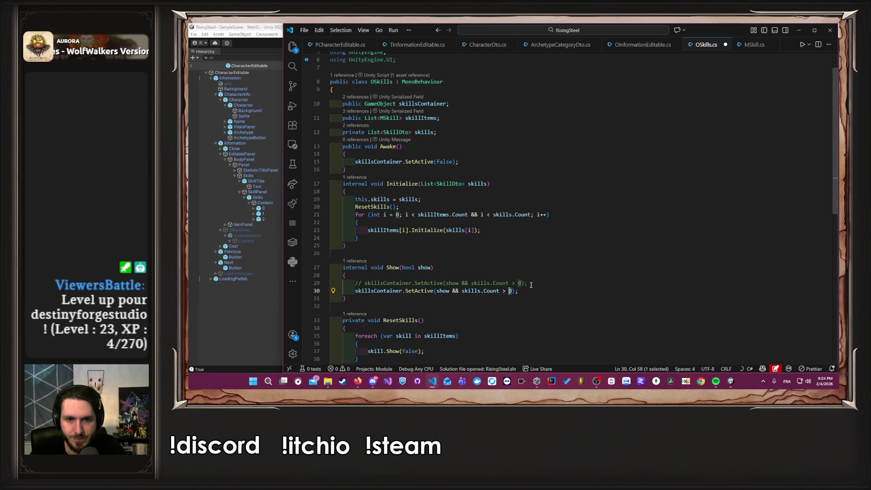
key("ctrl+shift+Left")
key("ctrl+shift+Left")
key("ctrl+shift+Left")
key("ctrl+shift+Left")
key("ctrl+shift+Left")
type("true")
key("ctrl+s")
key("Escape")
left_click(189, 308)
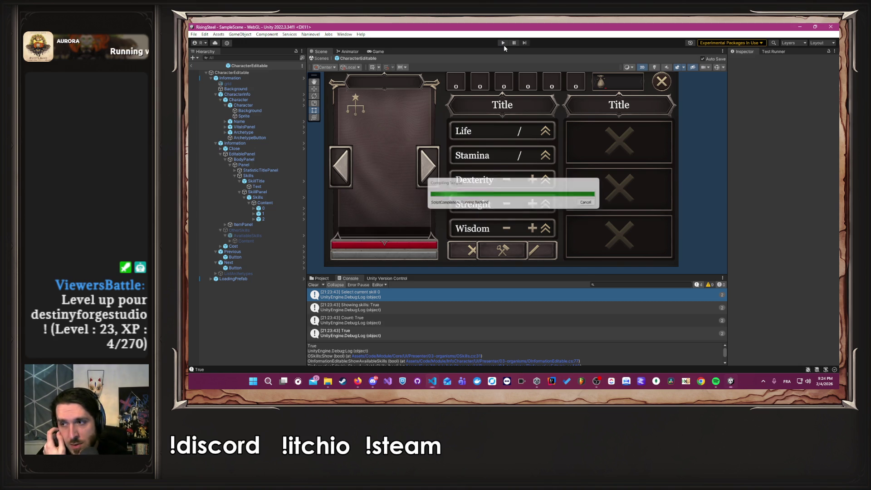
left_click(504, 44)
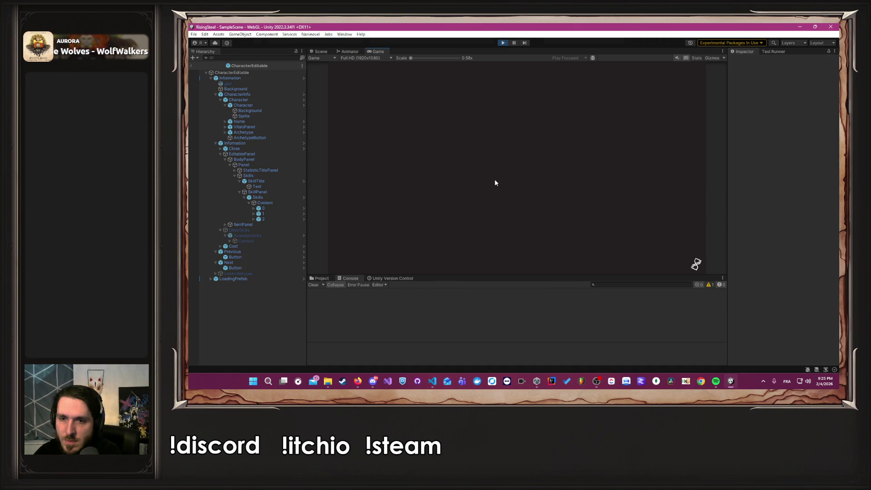
left_click(516, 119)
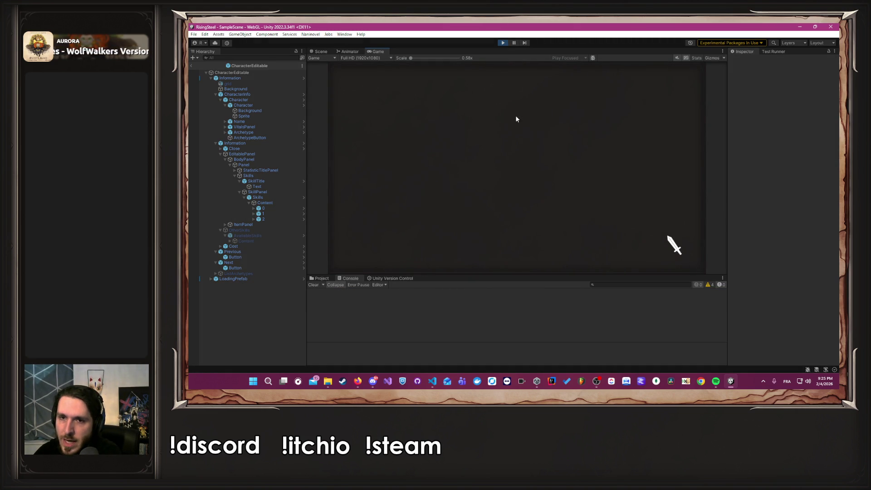
left_click(667, 139)
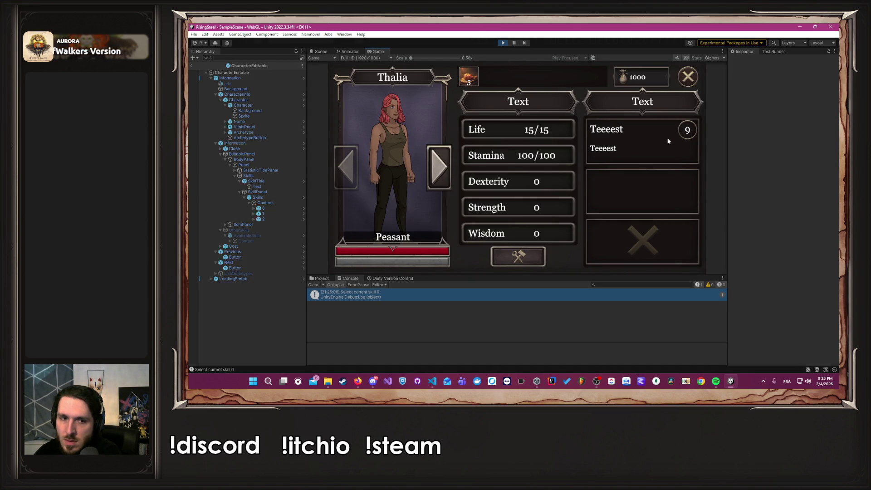
left_click(668, 141)
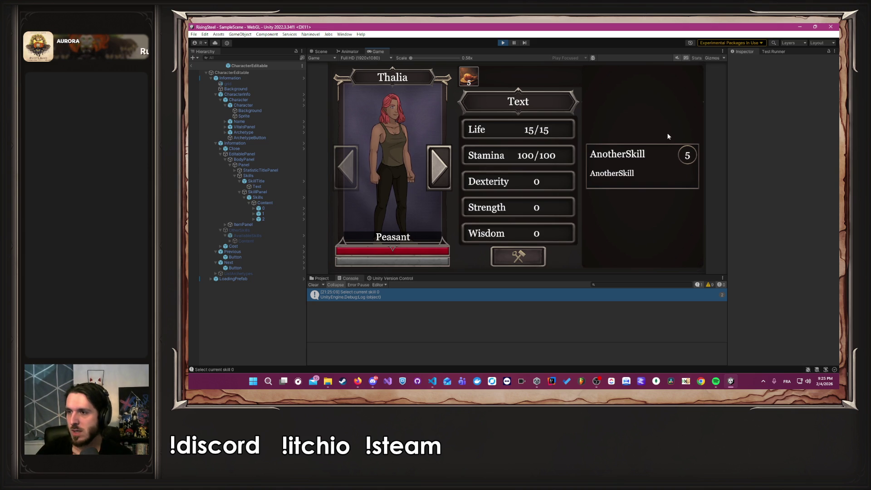
left_click(502, 42)
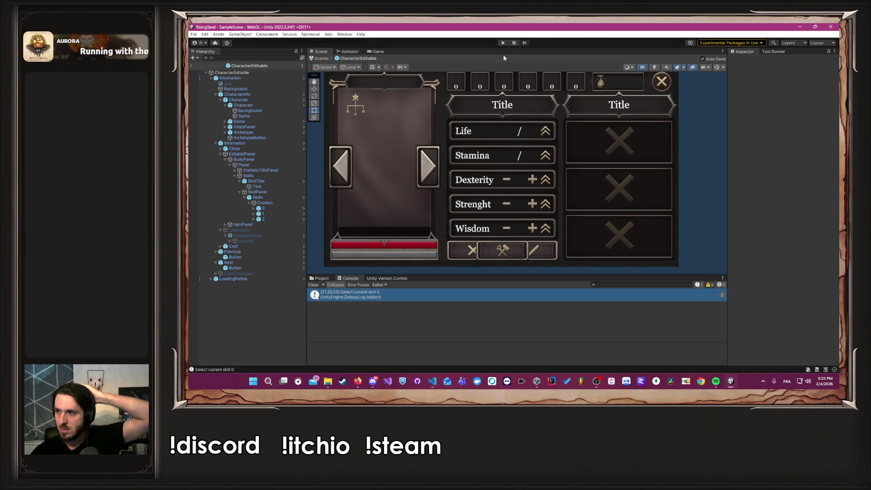
key("alt+Tab")
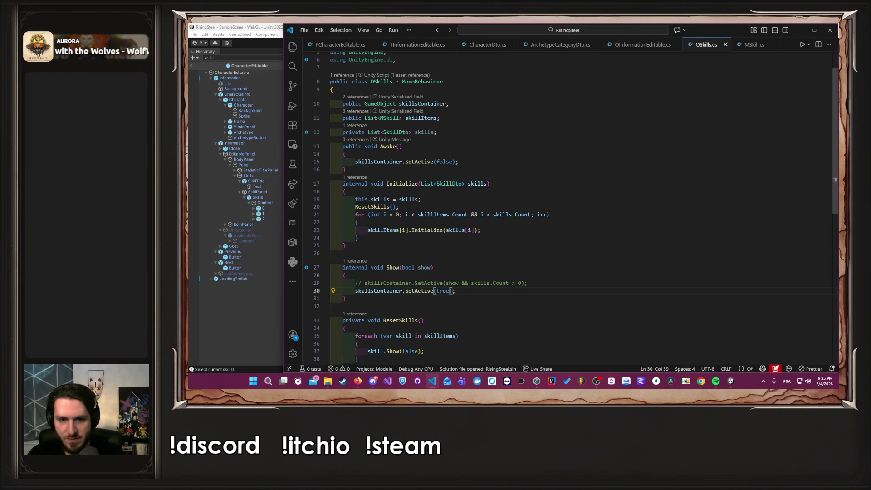
- Undo the always-true edit and inspect Show's references and skillsContainer's uses
key("ctrl+z")
key("ctrl+z")
key("ctrl+z")
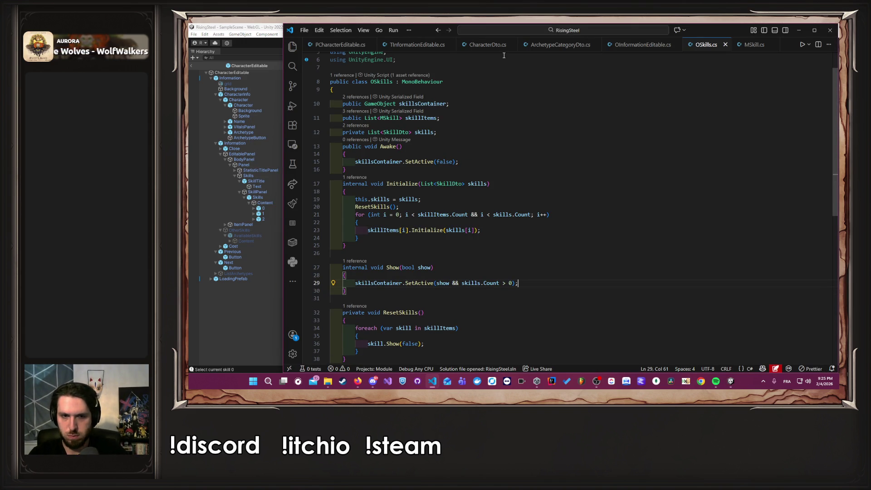
left_click(354, 261)
left_click(613, 234)
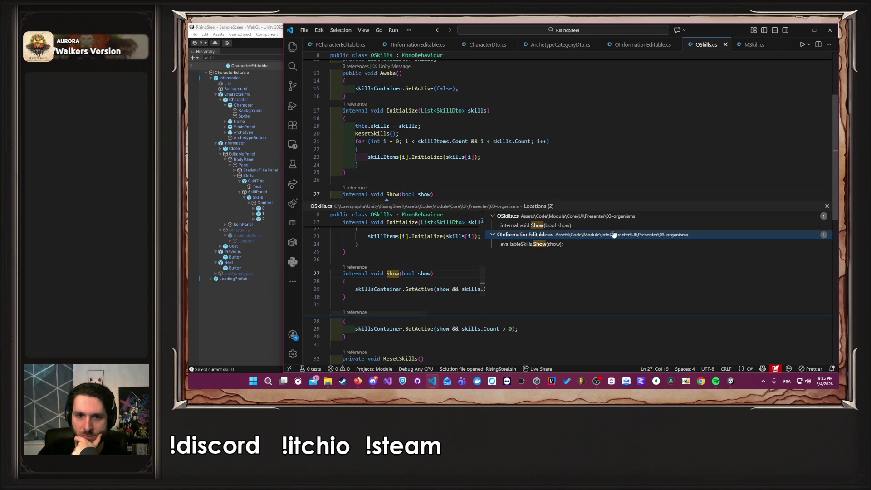
left_click(827, 206)
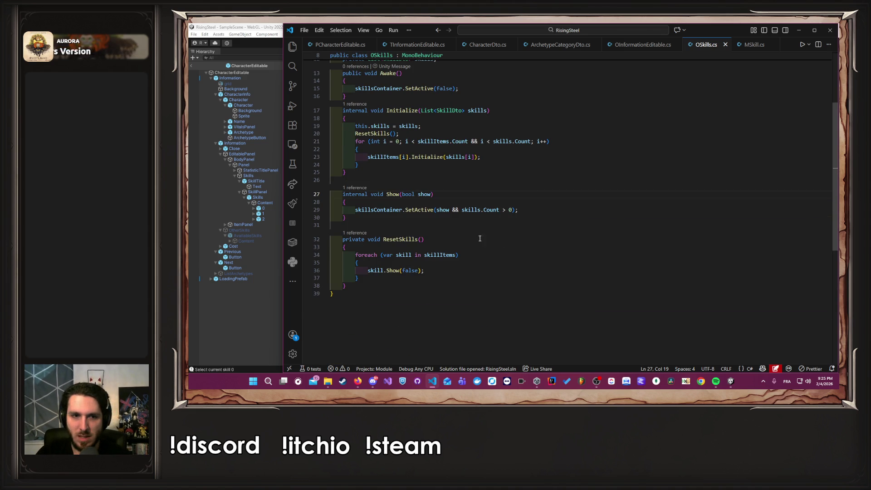
scroll(472, 232, "up", 1)
left_click(388, 232)
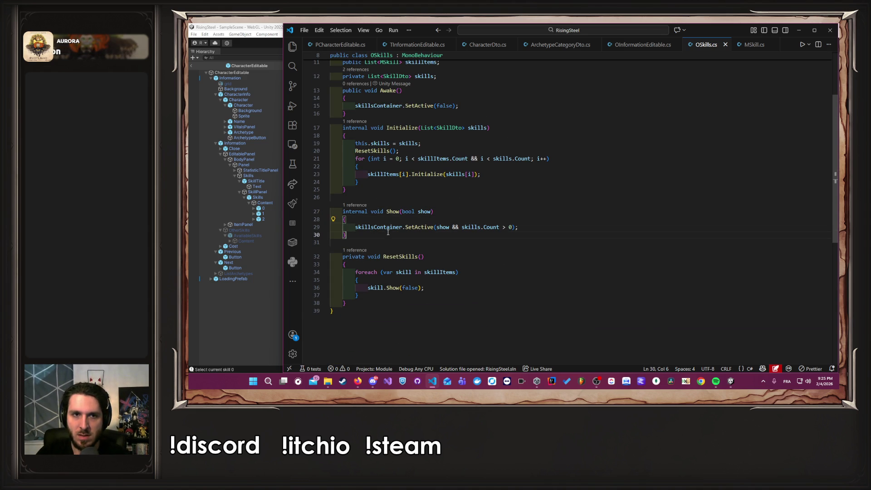
double_click(379, 226)
scroll(506, 176, "up", 2)
scroll(505, 176, "up", 1)
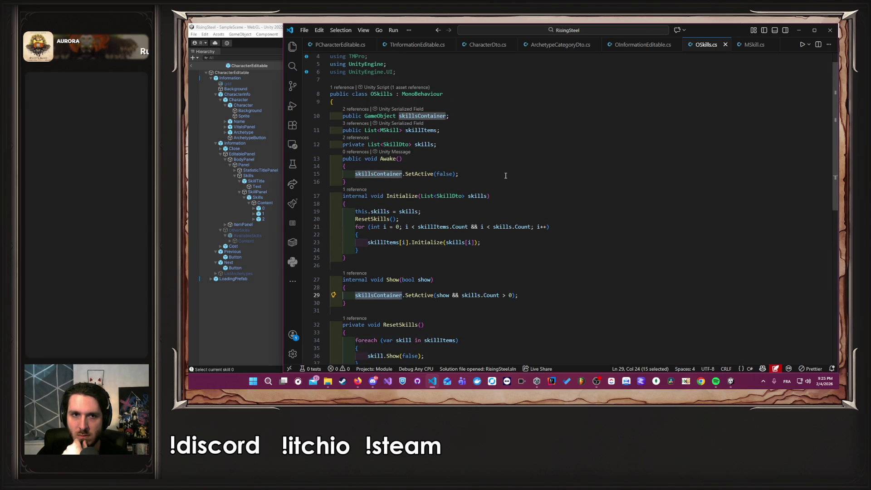
- Check the references to Initialize, select the Awake method, and return to Unity
left_click(507, 175)
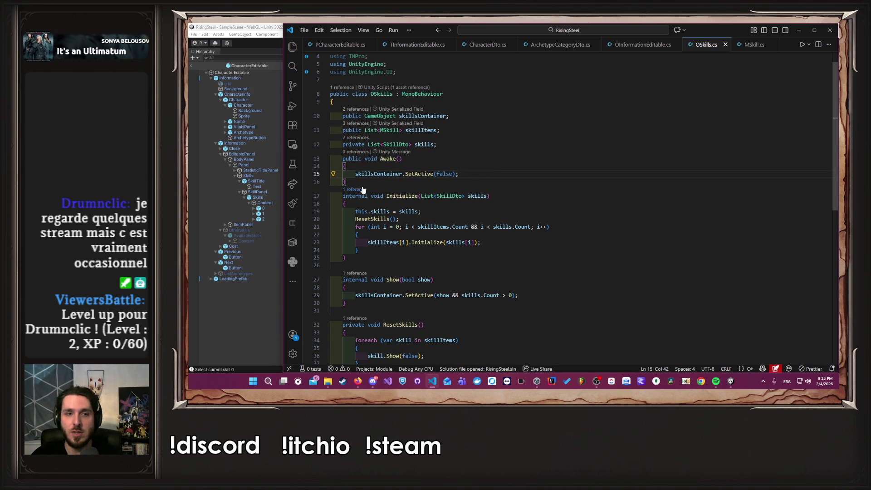
left_click(361, 188)
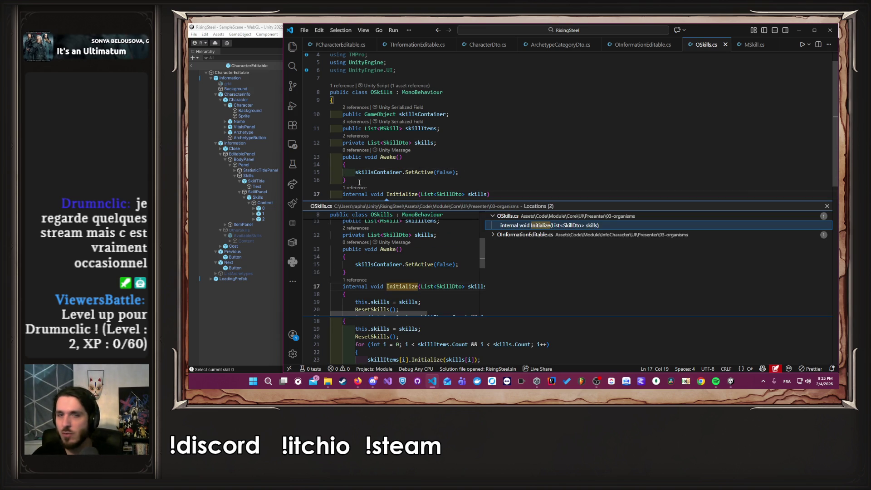
left_click(827, 206)
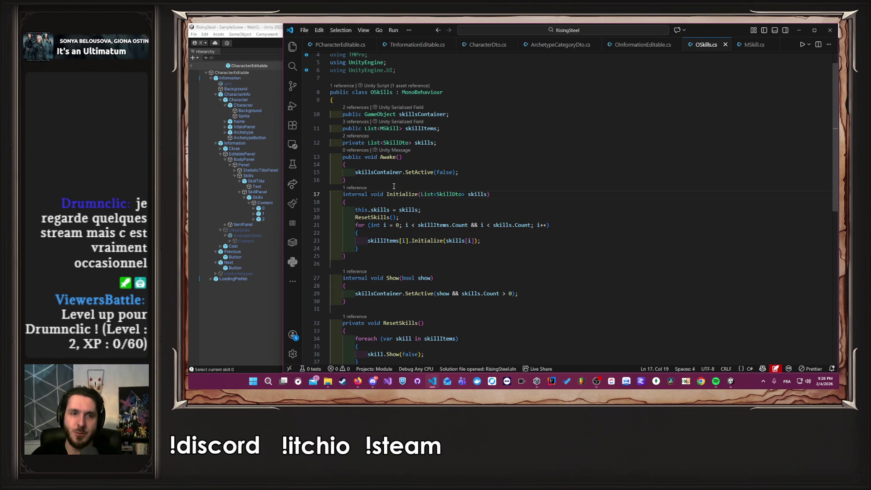
left_click_drag(358, 180, 270, 159)
left_click(271, 159)
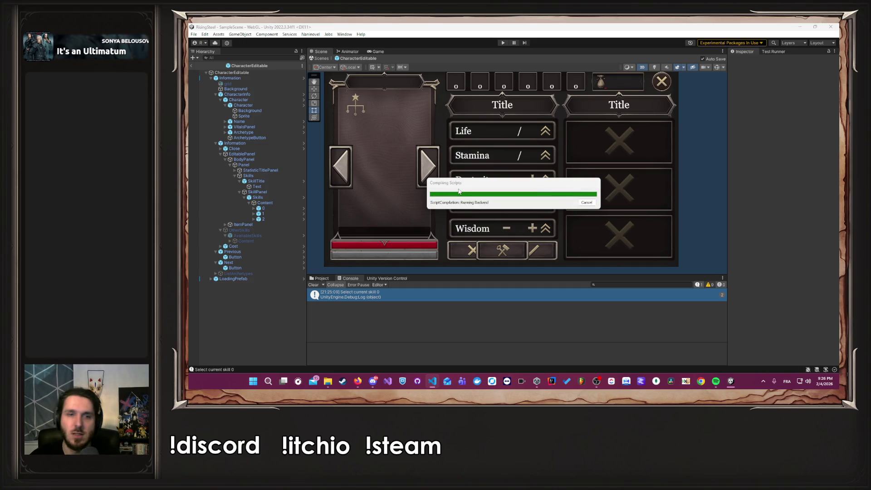
- Play a NEW GAME, check Thalia's skill panel lists AnotherSkill, then stop play mode
left_click(505, 42)
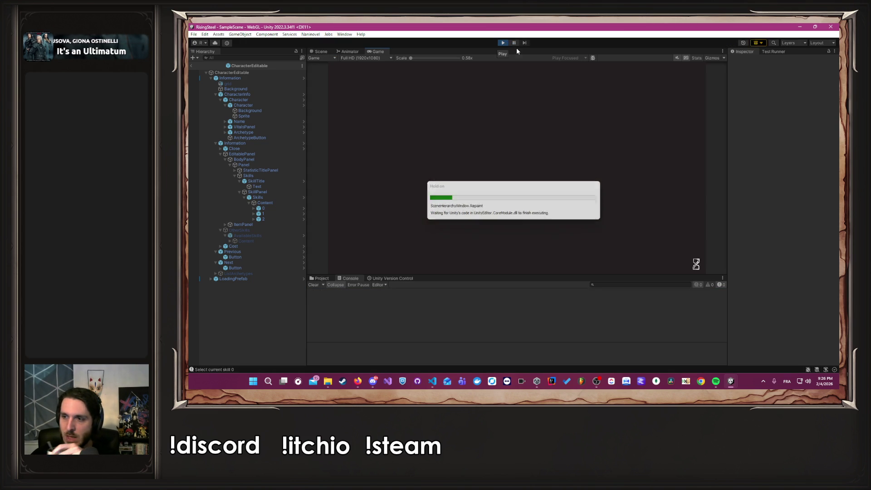
left_click(542, 119)
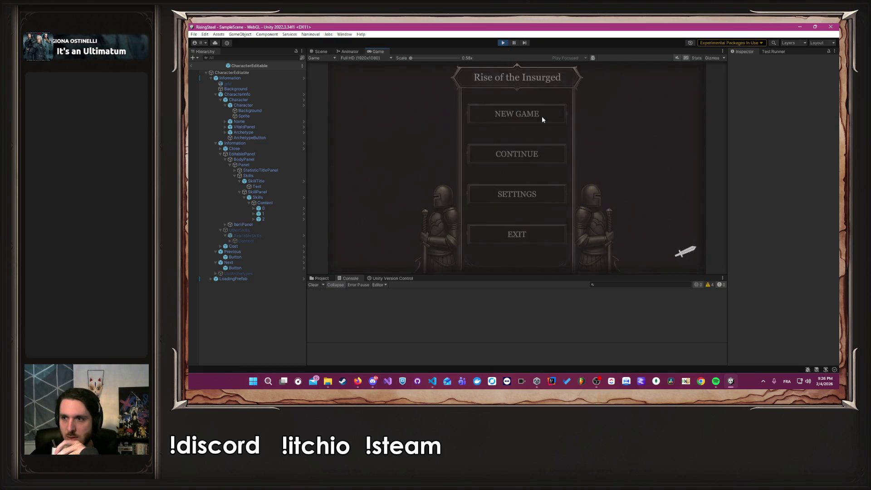
left_click(630, 131)
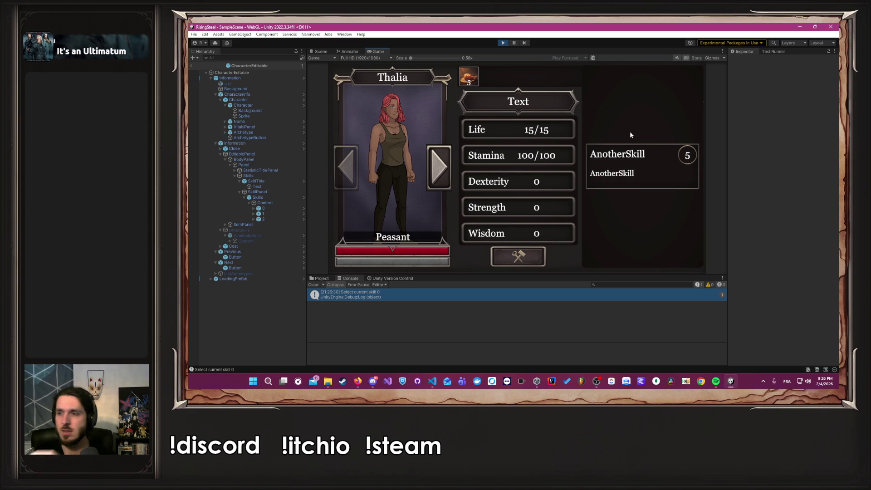
left_click(505, 43)
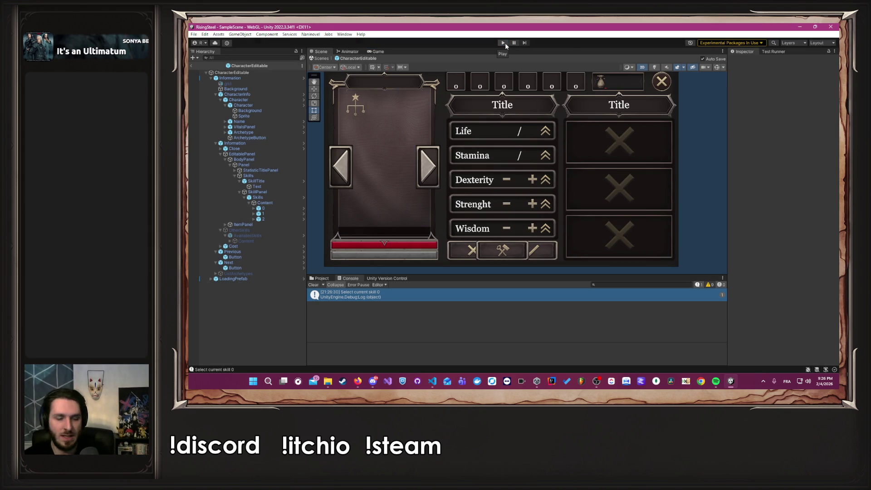
key("alt+Tab")
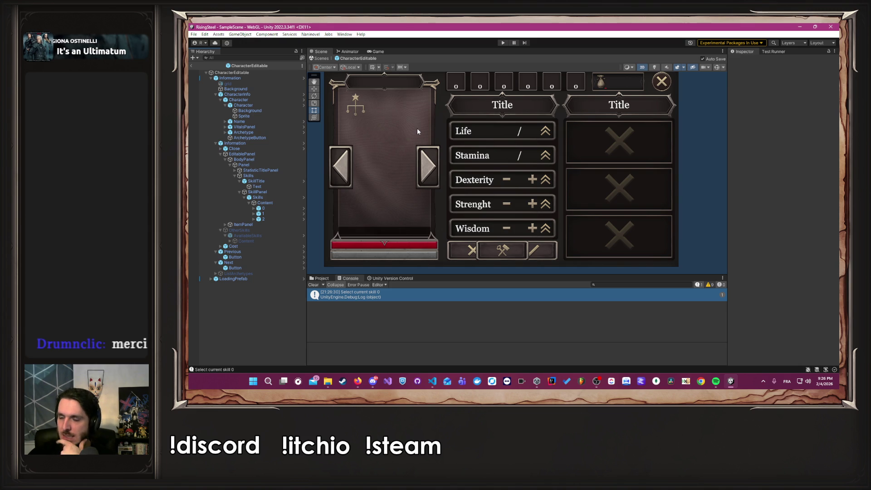
- Peek at Firefox, clear Unity's console log, then switch to VS Code
left_click(355, 382)
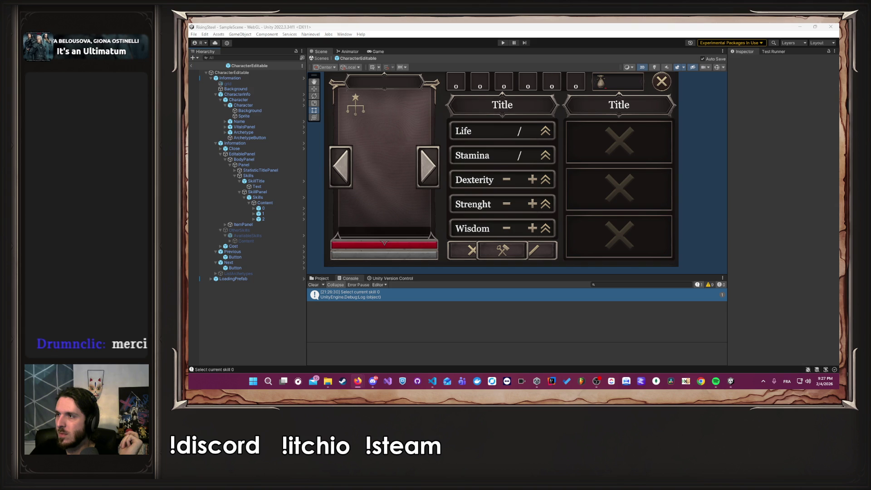
key("alt+Tab")
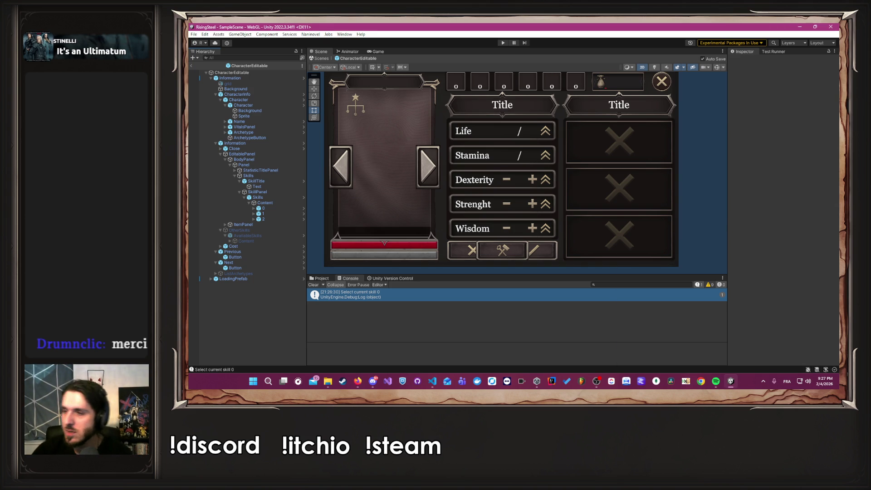
left_click(314, 285)
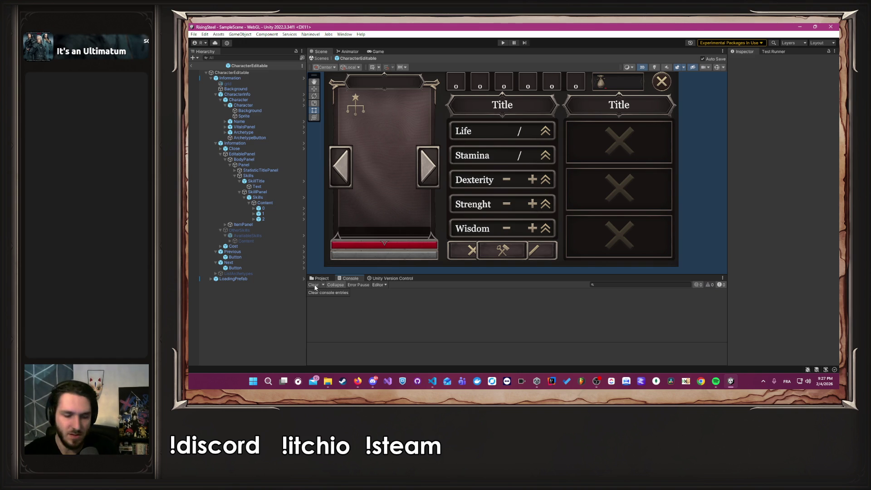
key("alt+Tab")
key("Tab")
key("Tab")
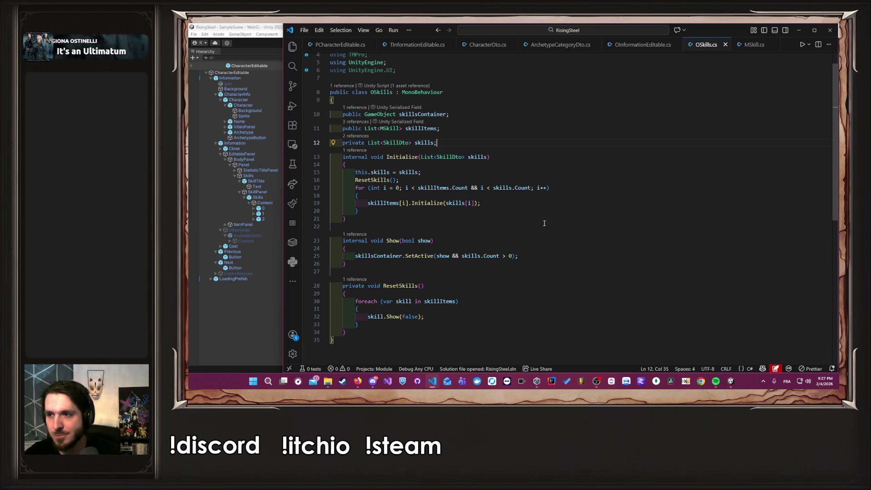
- Look over the skills uses in Initialize, briefly switching to Unity and back
left_click(503, 192)
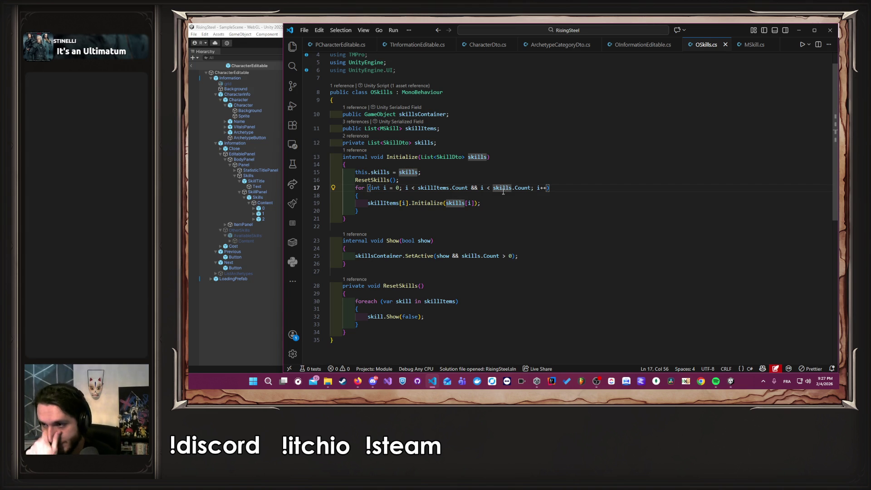
left_click(425, 241)
left_click(431, 230)
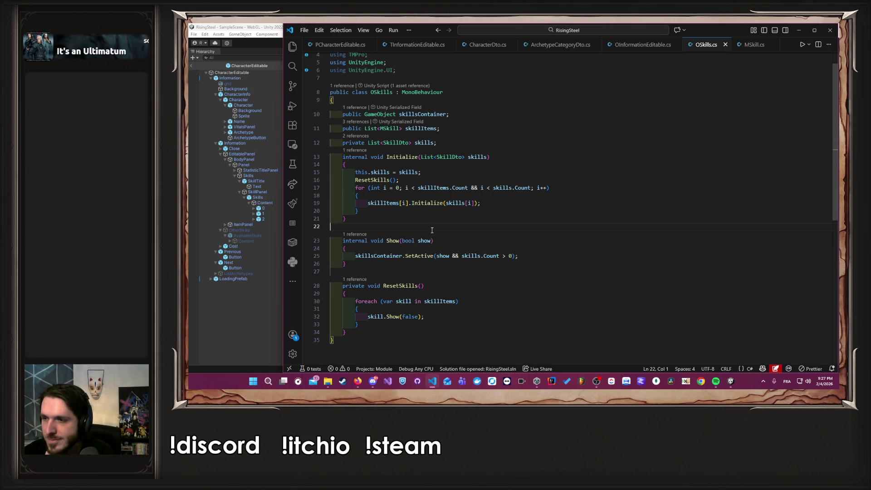
left_click(202, 328)
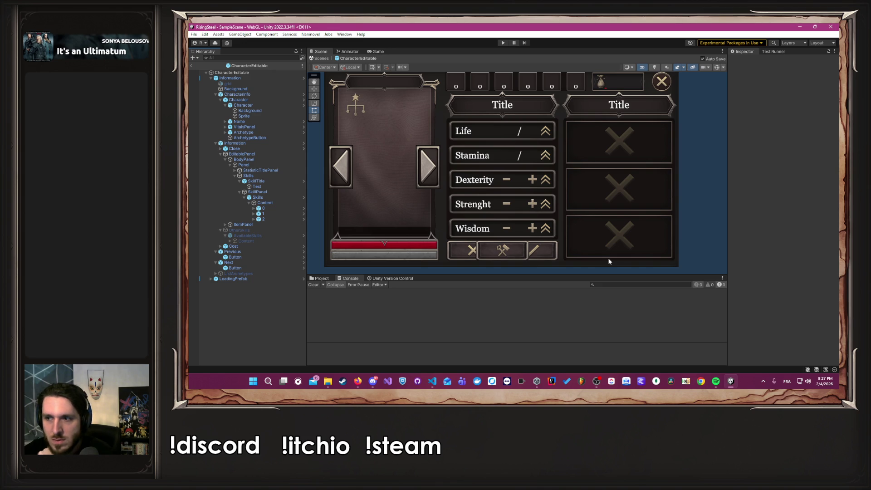
key("alt+Tab")
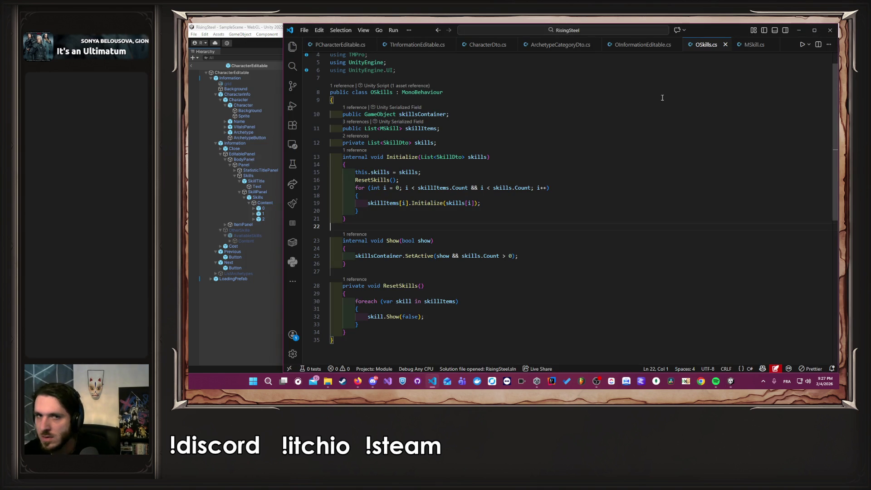
- In PCharacterEditable.cs, delete the Debug.Log line from SelectCurrentSkill
key("ctrl+Tab")
left_click(485, 187)
left_click_drag(494, 150, 364, 150)
left_click(544, 142)
key("shift+Home")
key("shift+Home")
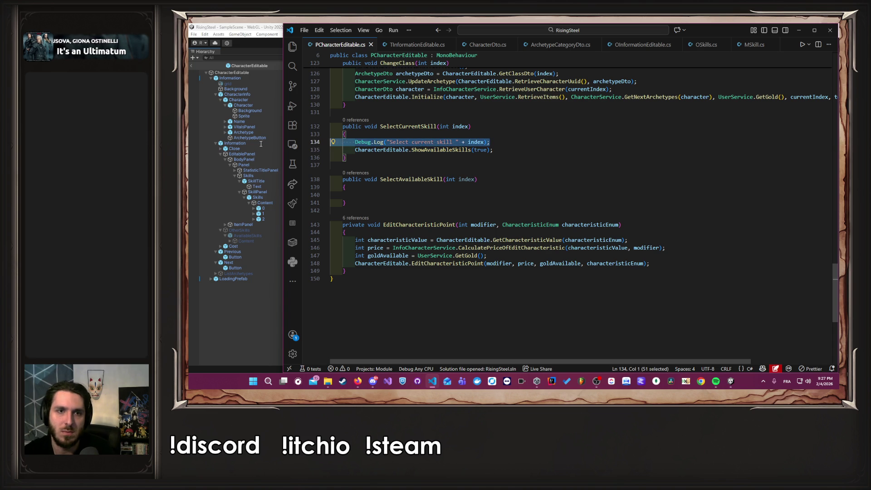
key("Delete")
key("Delete")
- Copy ShowAvailableSkills(true) into SelectAvailableSkill, change it to false, and save
left_click_drag(493, 142, 356, 143)
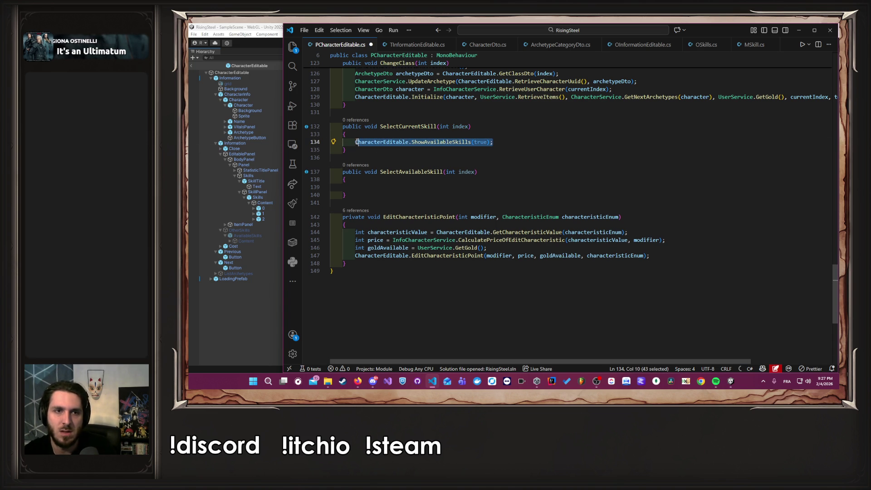
key("ctrl+c")
left_click(389, 188)
key("ctrl+v")
key("ctrl+s")
double_click(479, 187)
type("false")
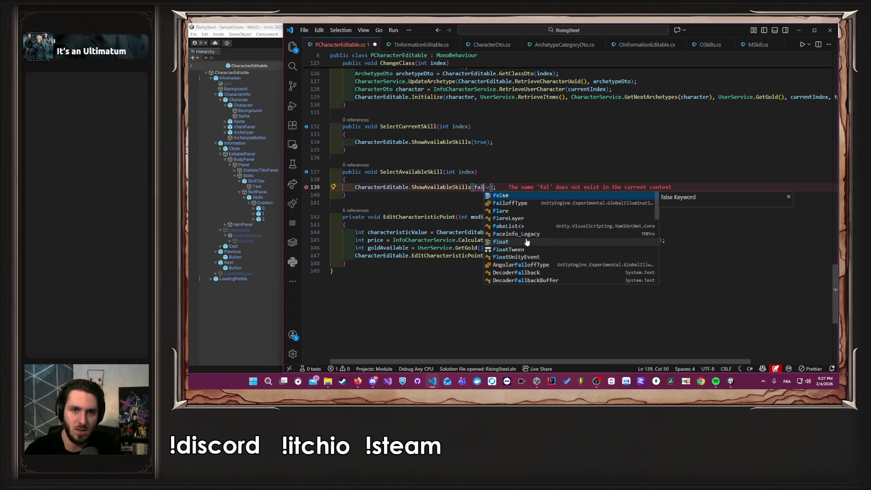
key("Escape")
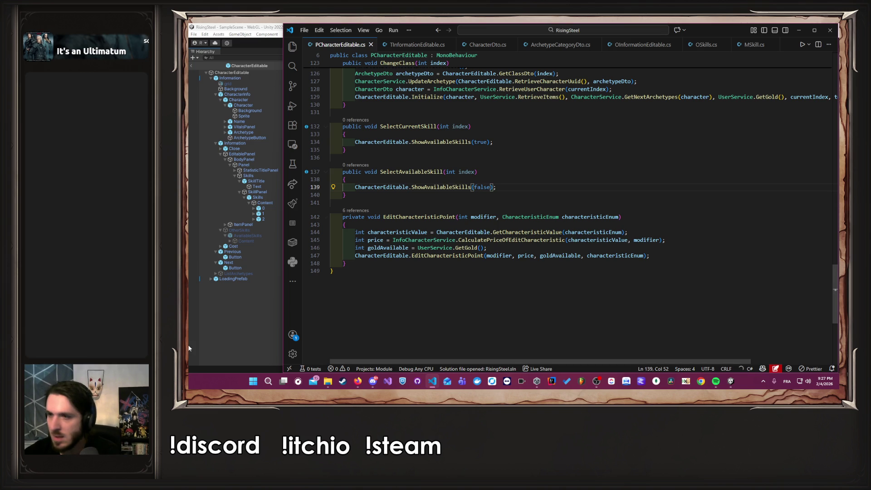
left_click(195, 313)
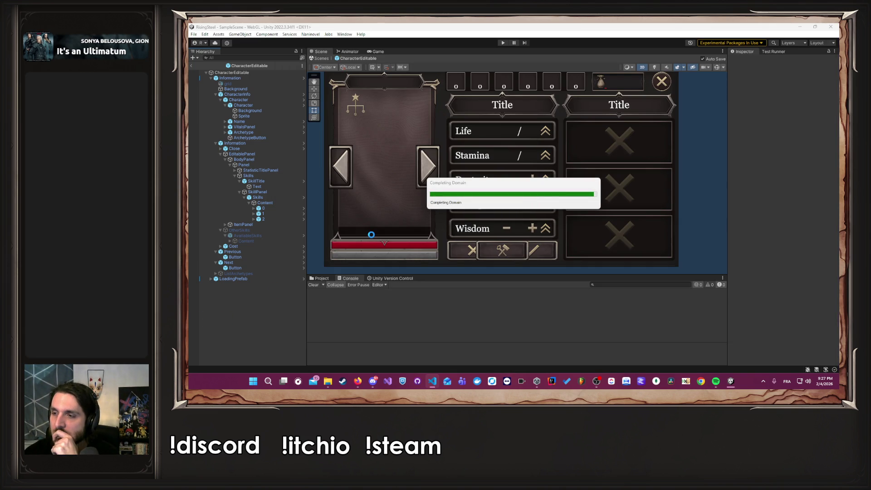
- Enter Play mode and start a NEW GAME to reach Thalia's screen listing AnotherSkill at cost 5
left_click(502, 43)
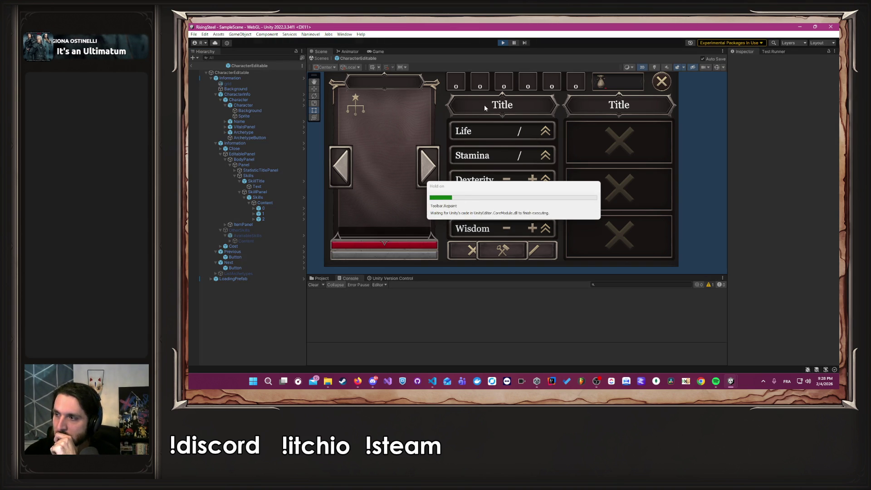
left_click(524, 117)
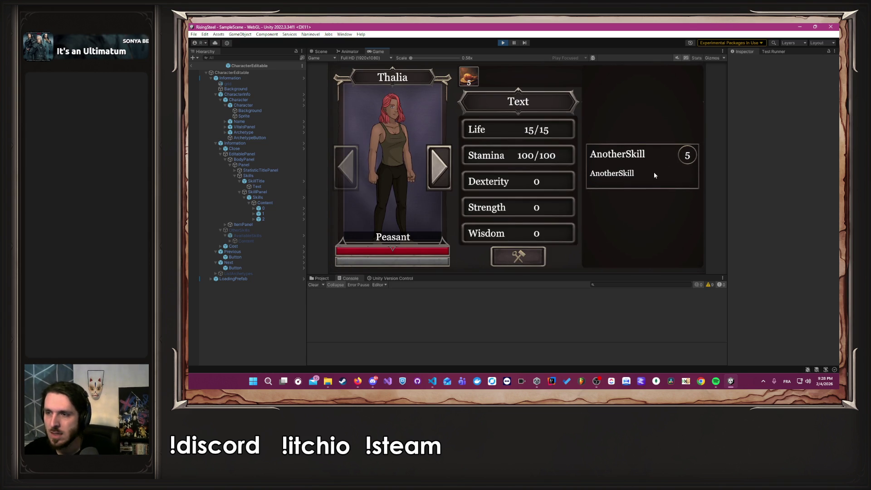
key("alt+Tab")
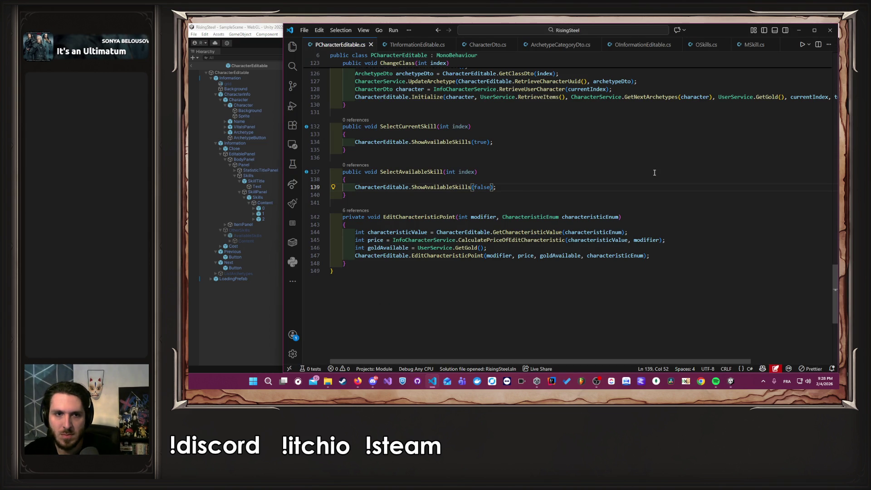
left_click(202, 283)
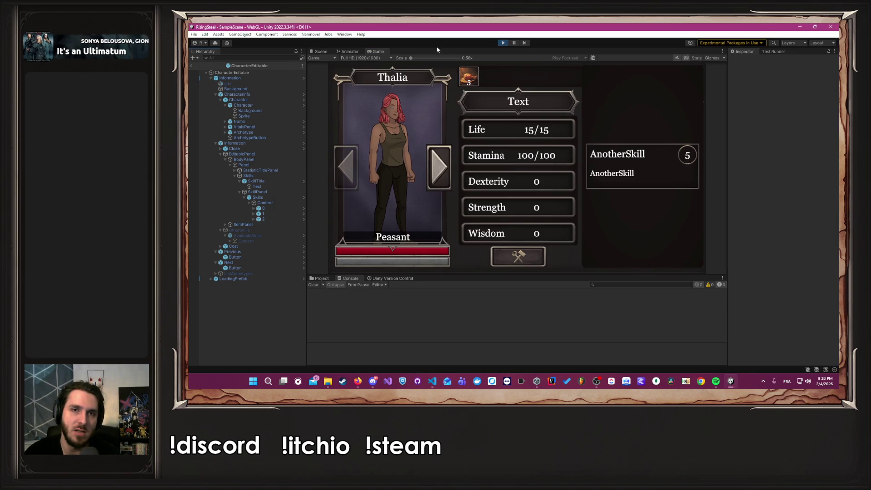
- Stop Play and give skill entries 0–5 an On Click calling PCharacterEditable.SelectAvailableSkill on CharacterEditable
left_click(503, 43)
left_click(231, 242)
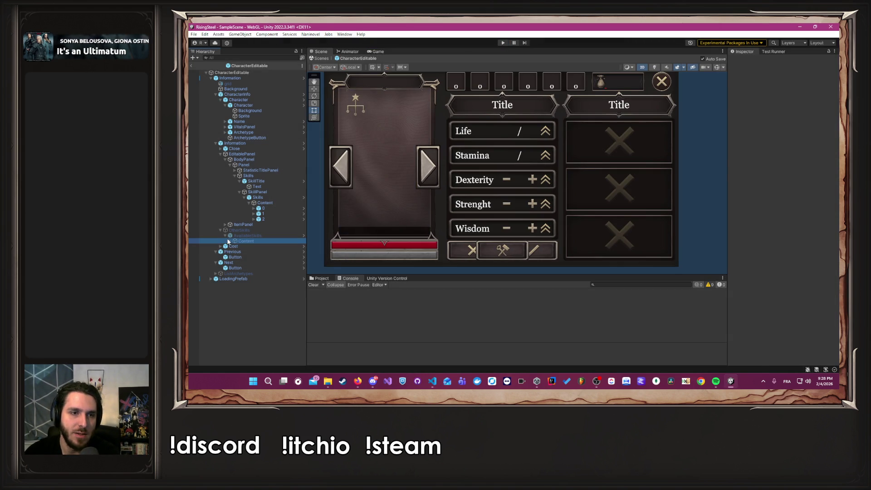
left_click(231, 246)
left_click(733, 236)
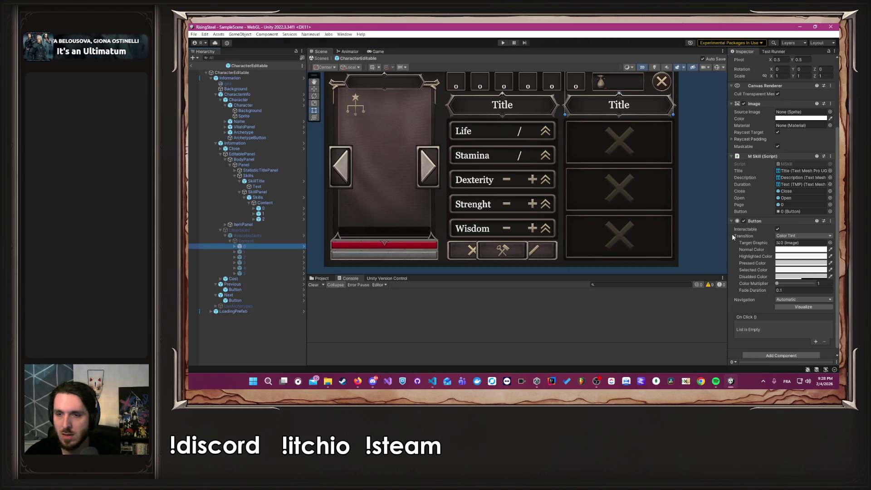
scroll(732, 234, "down", 1)
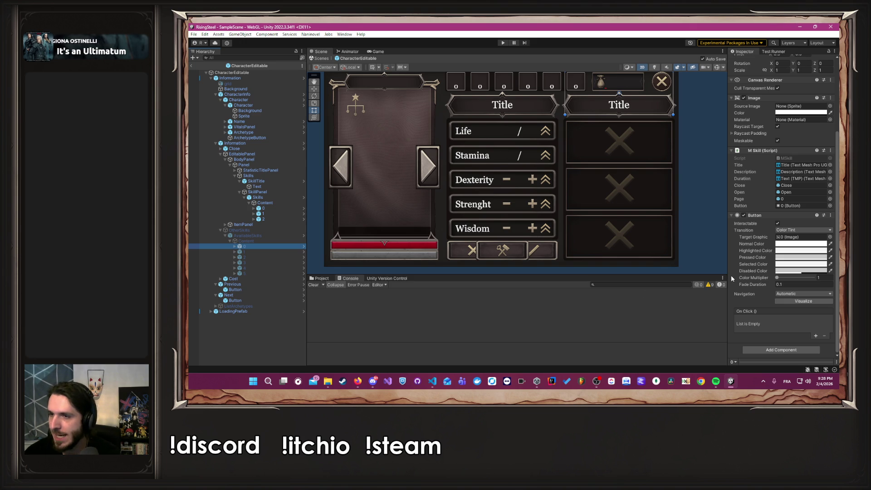
left_click(257, 273, "shift")
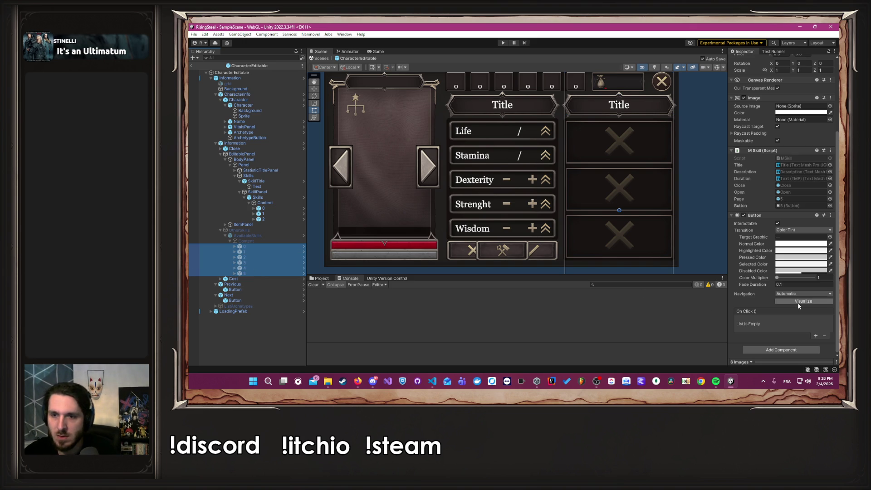
left_click(815, 336)
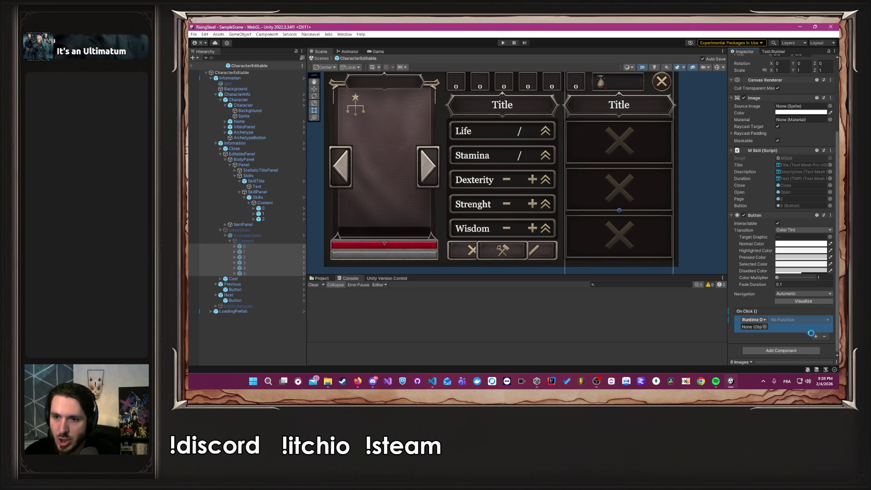
left_click_drag(331, 97, 756, 329)
left_click(781, 321)
mouse_move(779, 319)
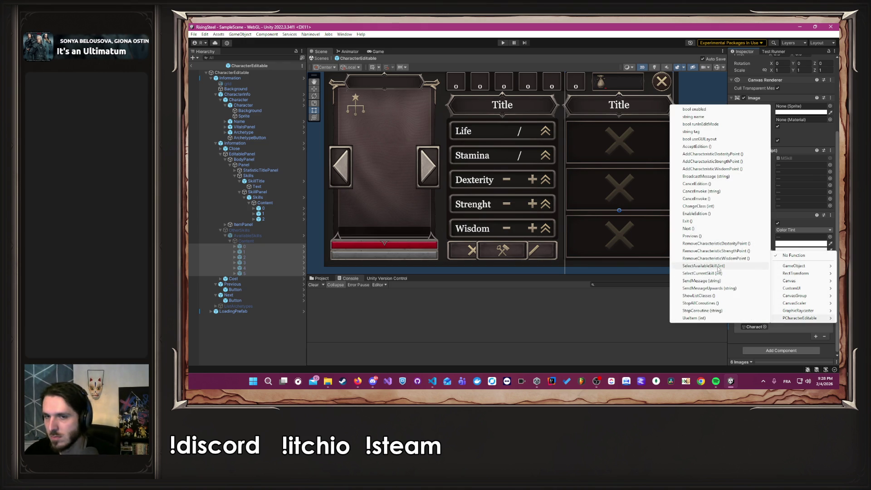
left_click(718, 270)
- Set each skill entry's SelectAvailableSkill int argument to its own index, 1 through 5
left_click(263, 247)
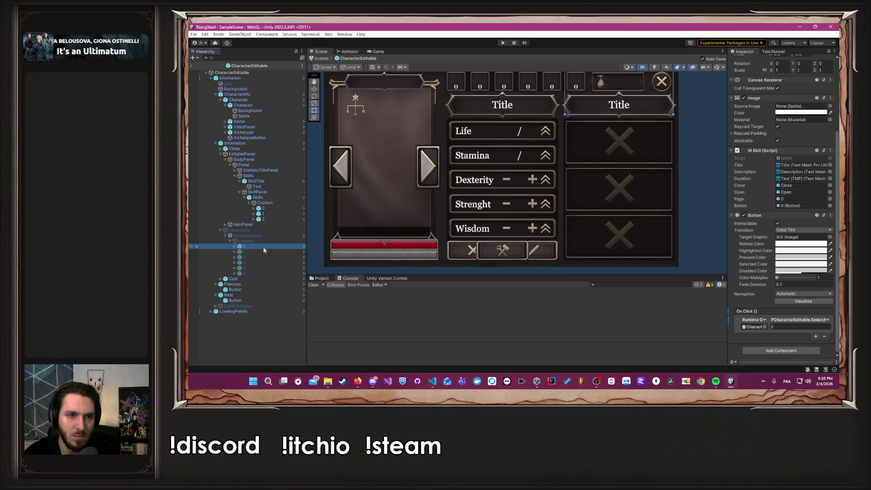
left_click(265, 252)
left_click(773, 327)
type("1")
left_click(244, 257)
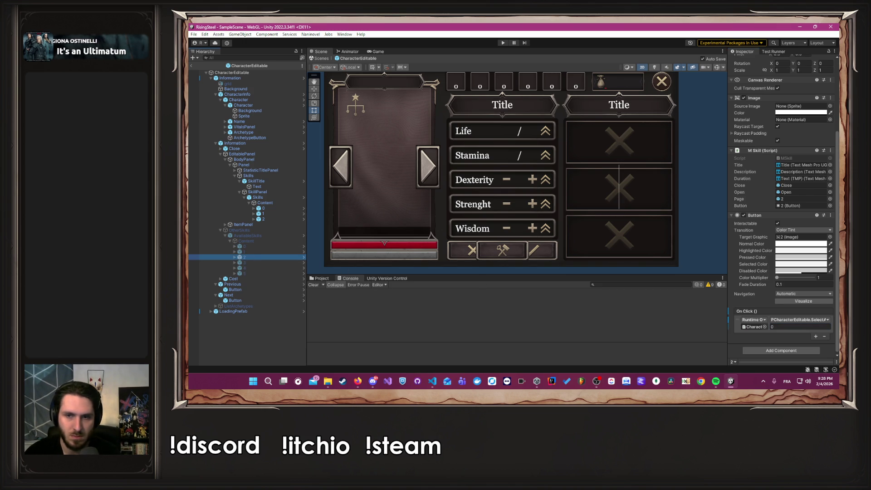
left_click(793, 327)
type("2")
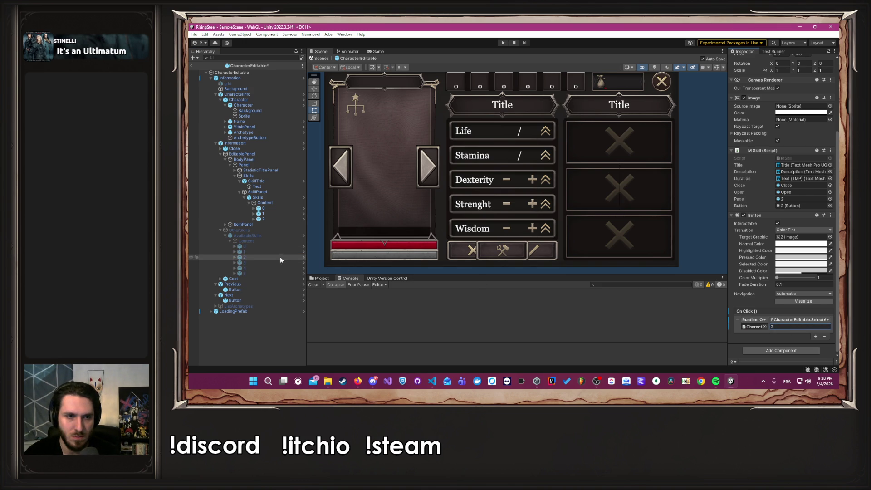
left_click(262, 262)
left_click(795, 327)
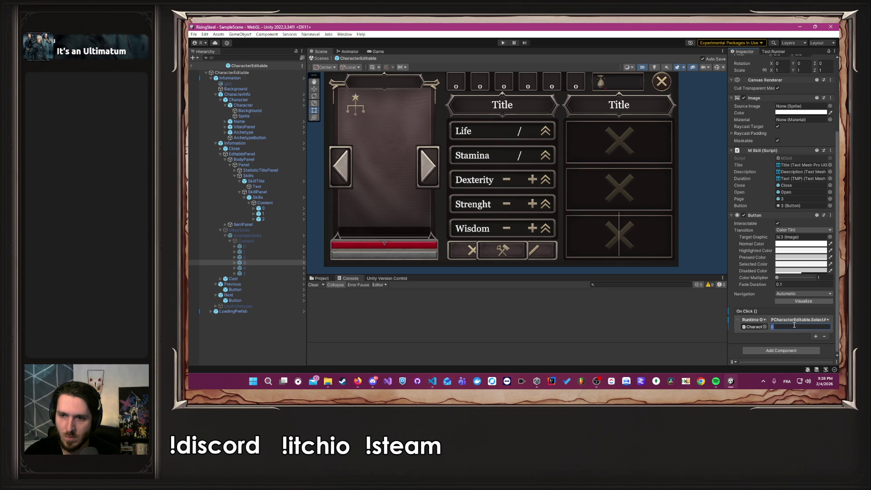
left_click(245, 268)
left_click(786, 326)
type("4")
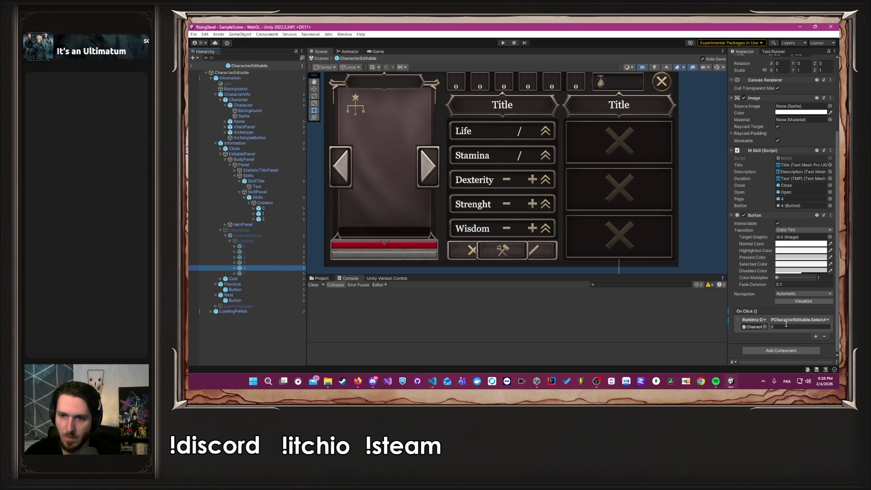
left_click(245, 271)
left_click(795, 326)
key("Return")
left_click(703, 253)
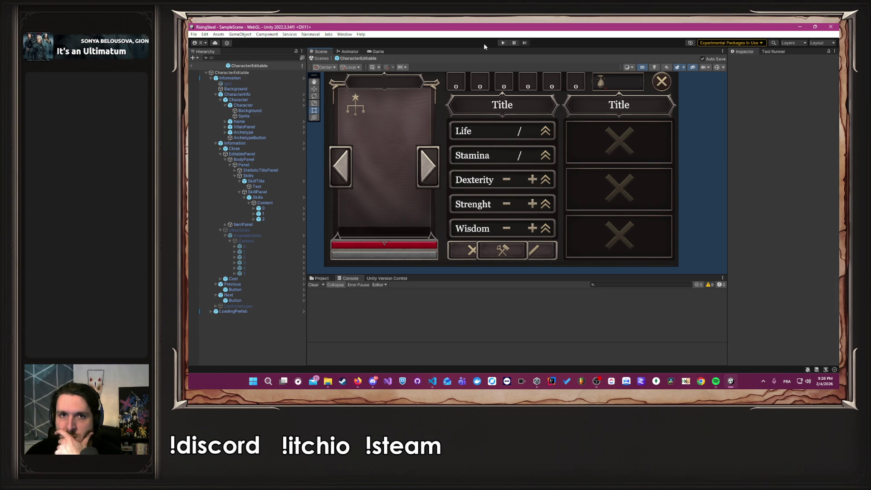
left_click(502, 43)
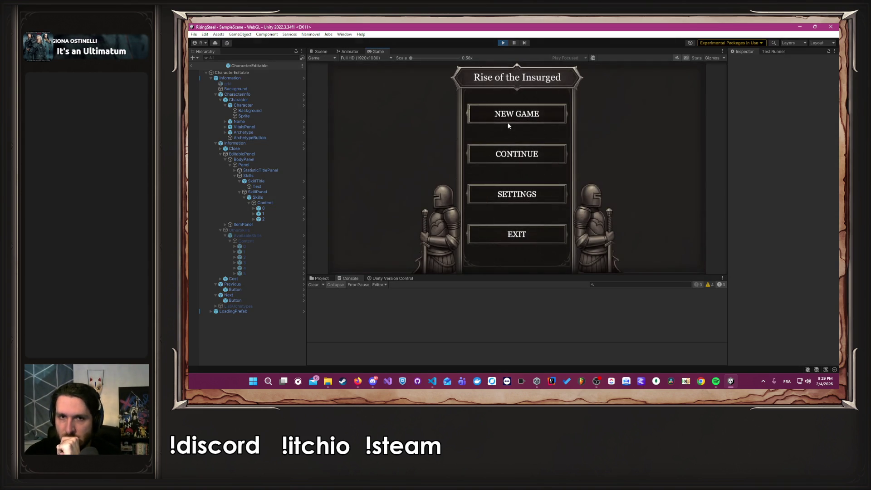
left_click(509, 120)
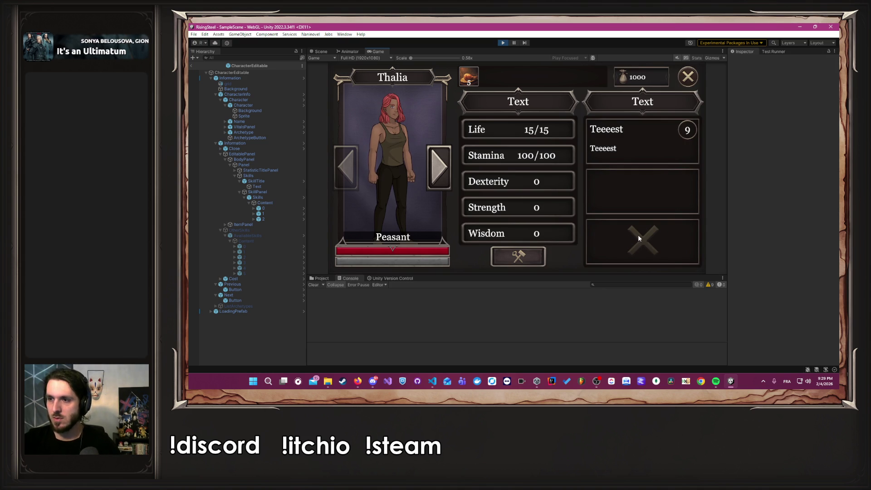
left_click(502, 43)
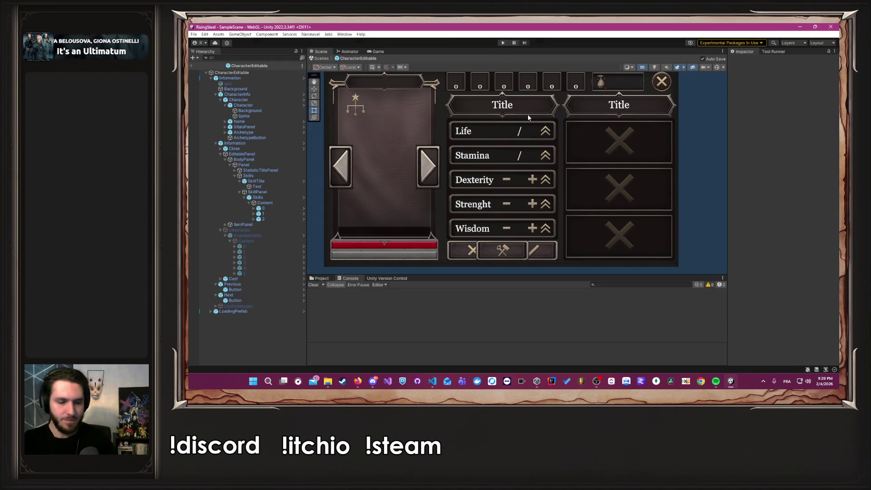
key("alt+Tab")
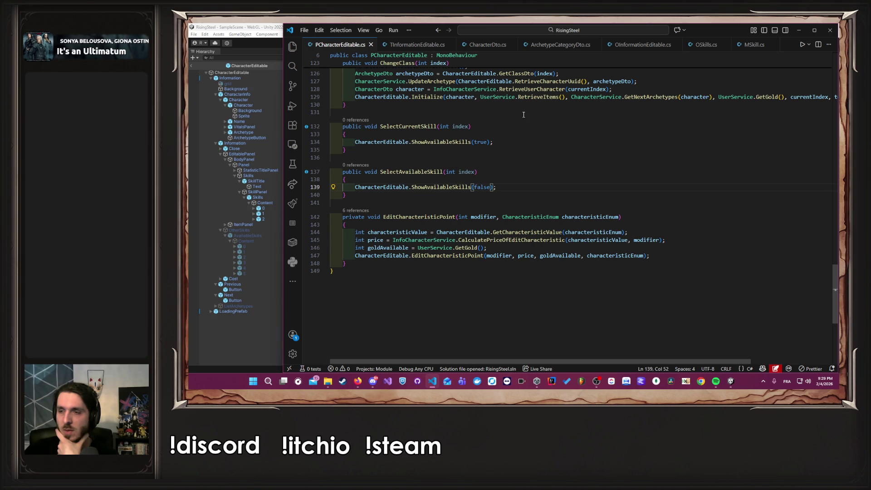
- Look up the ShowAvailableSkills definition in TInformationEditable.cs, then return to PCharacterEditable.cs
left_click(498, 131)
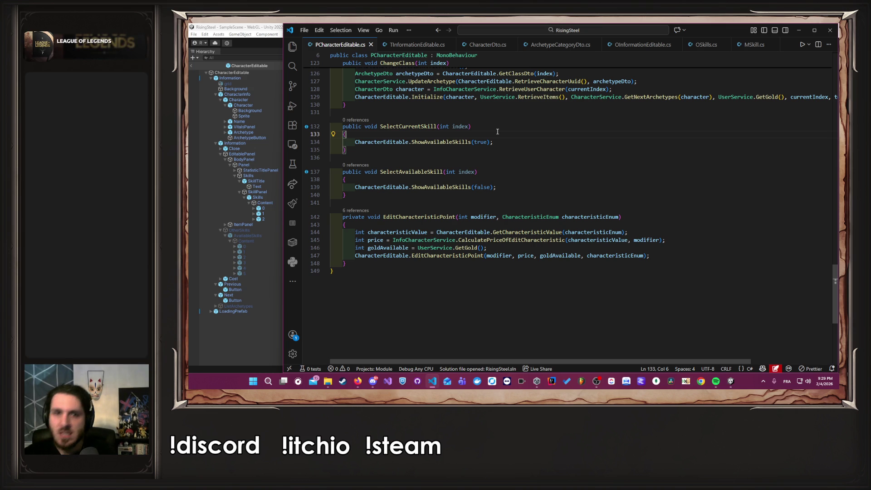
left_click(442, 142, "ctrl")
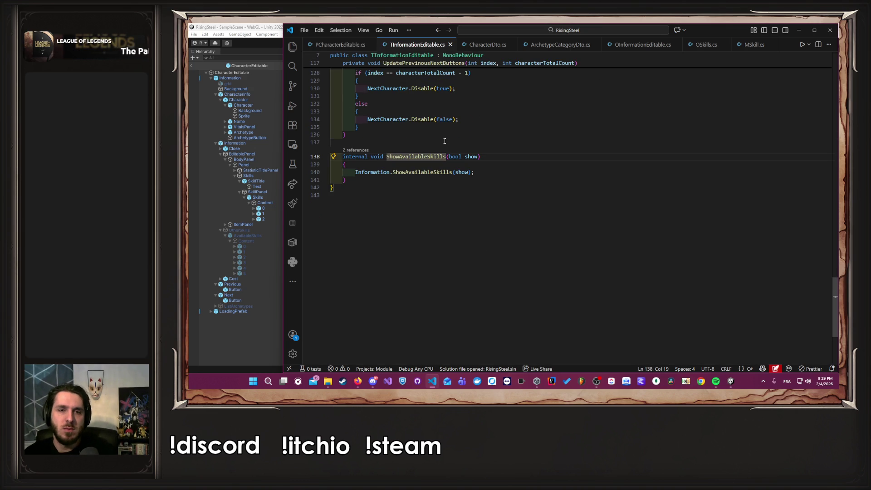
scroll(429, 167, "up", 5)
scroll(429, 167, "up", 3)
scroll(429, 167, "down", 10)
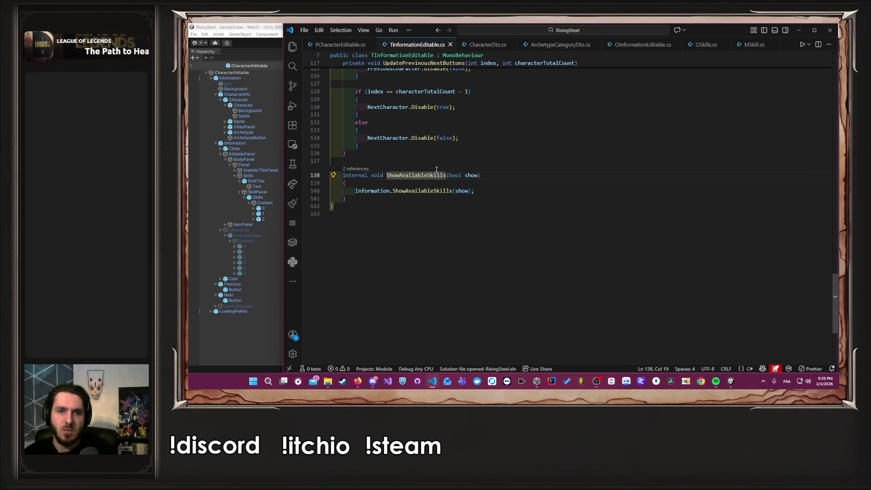
key("alt+Left")
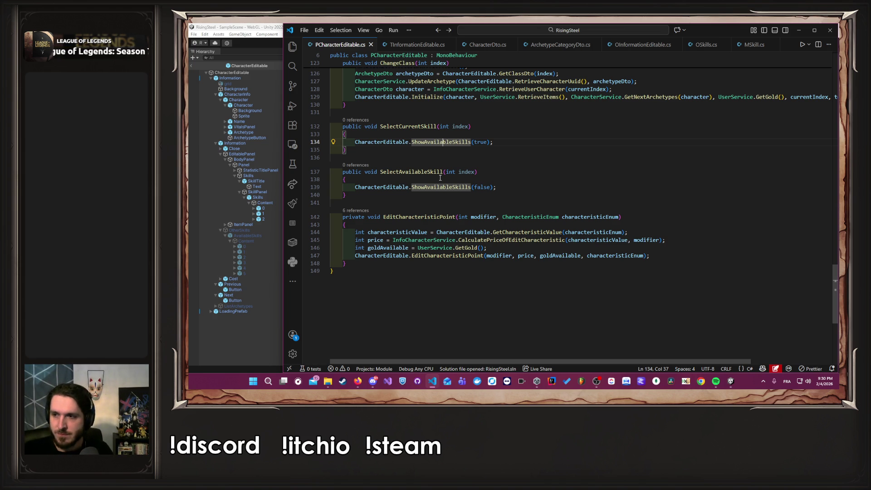
- Add a new CharacterEditable call line at the start of SelectCurrentSkill and save
left_click(438, 132)
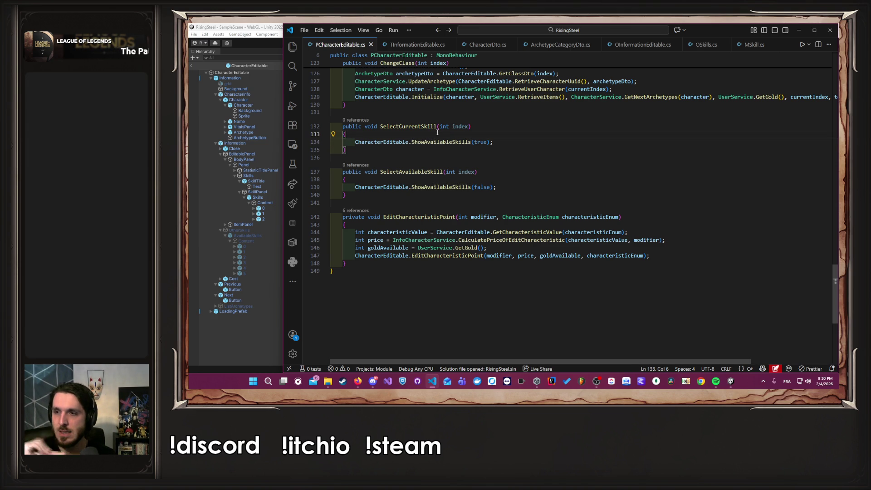
key("Return")
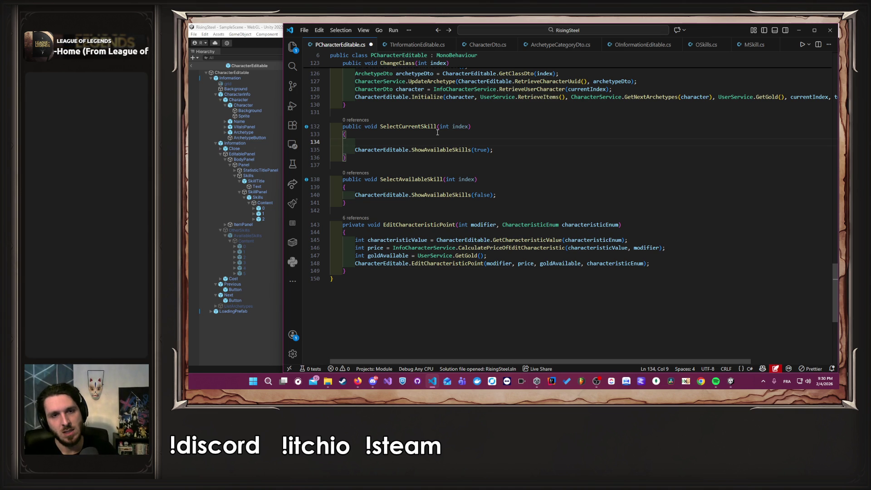
key("ctrl+z")
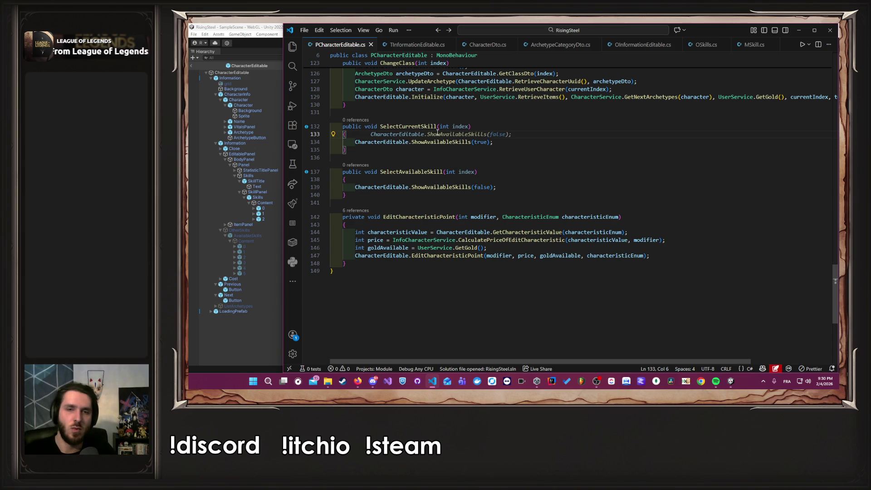
key("Return")
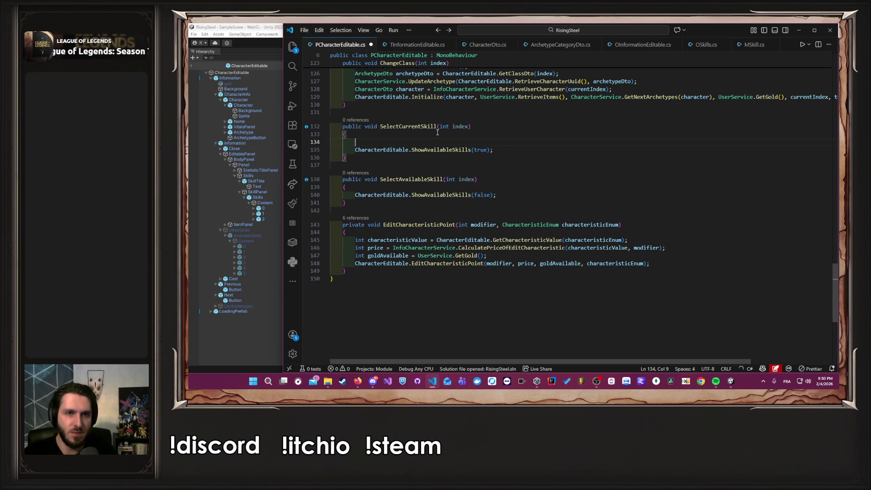
type("Cha")
key("Escape")
key("Tab")
key("ctrl+s")
- Change that call to CharacterEditable.SetSelectedCurrentSkill(index) and generate the missing method
key("ctrl+Left")
key("ctrl+Left")
key("ctrl+Left")
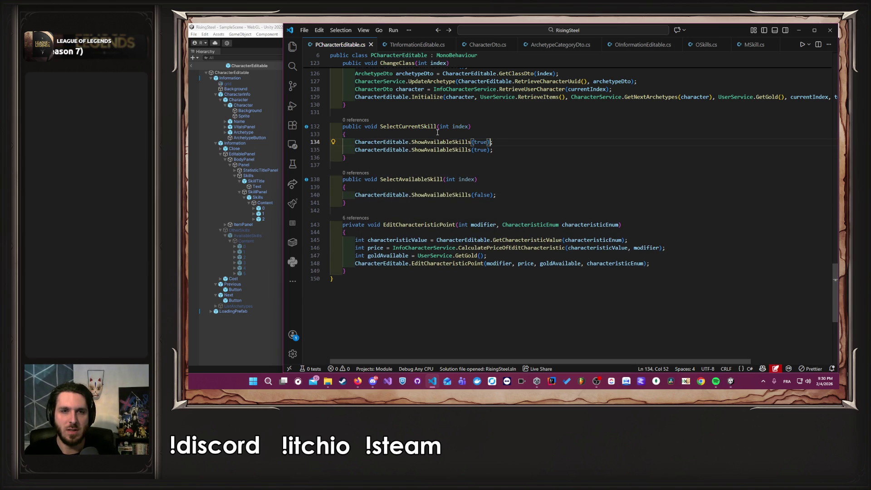
key("ctrl+shift+Right")
key("ctrl+shift+Right")
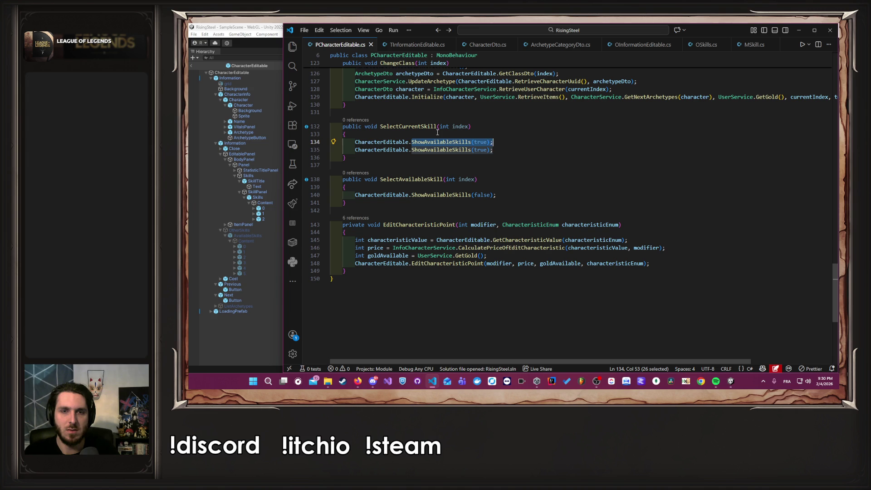
key("shift+Right")
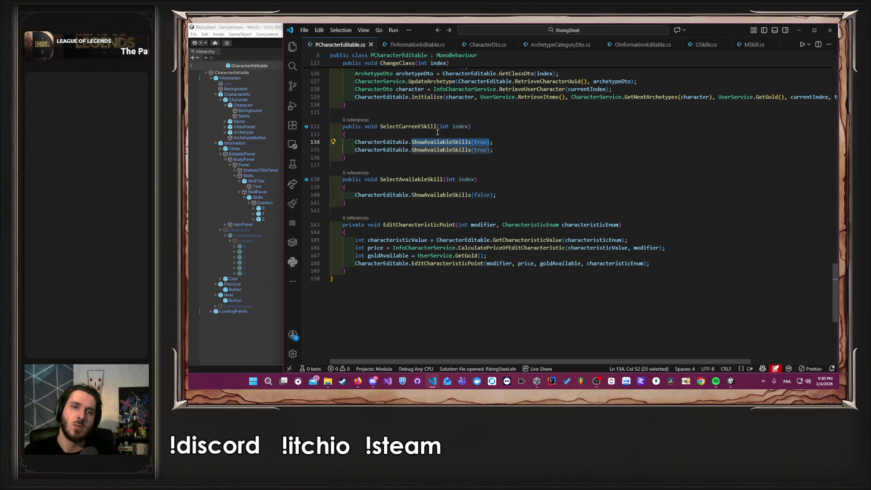
type("Set")
type("Selected")
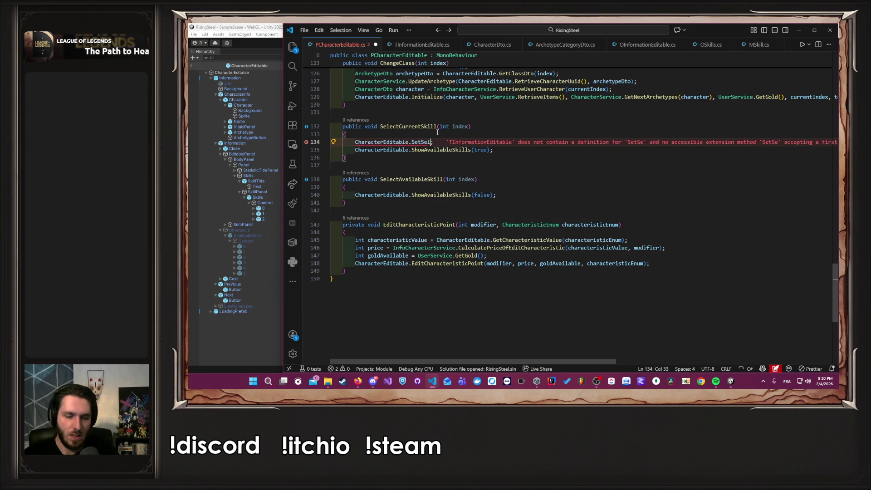
key("Tab")
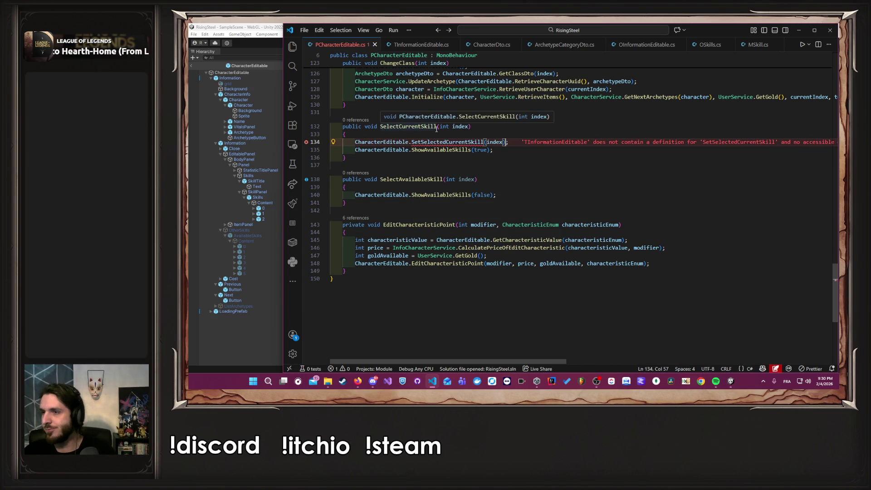
key("ctrl+period")
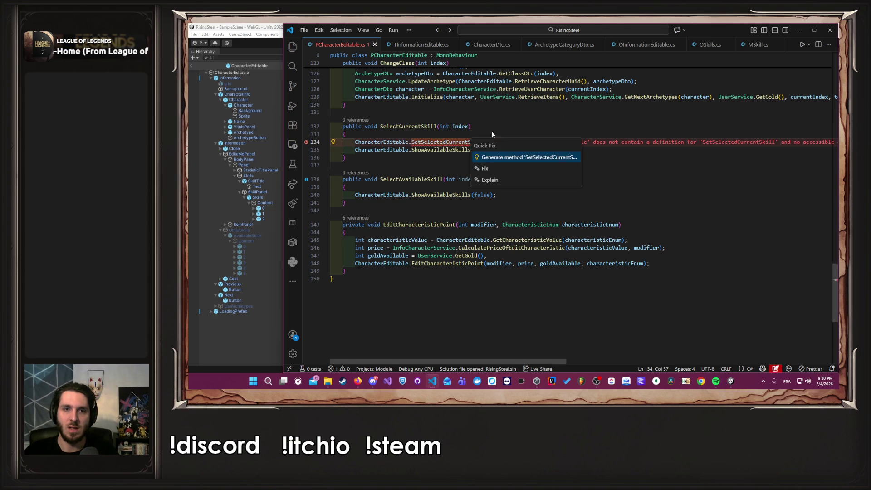
key("Return")
- Inspect the generated SetSelectedCurrentSkill stub and the OInformationEditable class behind the Information field
left_click(475, 143, "ctrl")
scroll(501, 226, "up", 10)
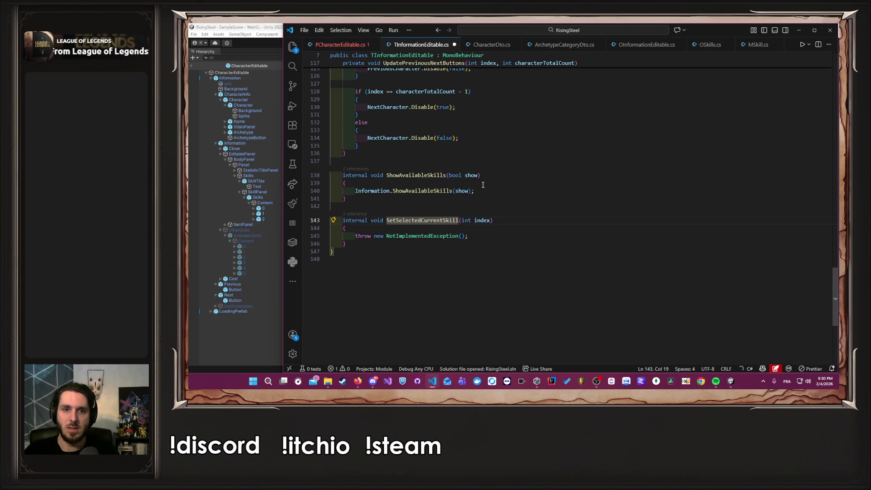
scroll(501, 225, "down", 15)
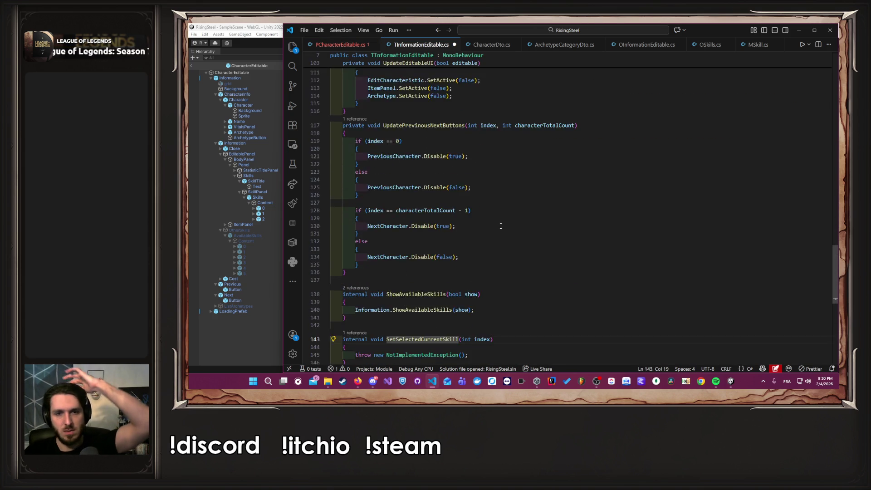
scroll(409, 151, "up", 20)
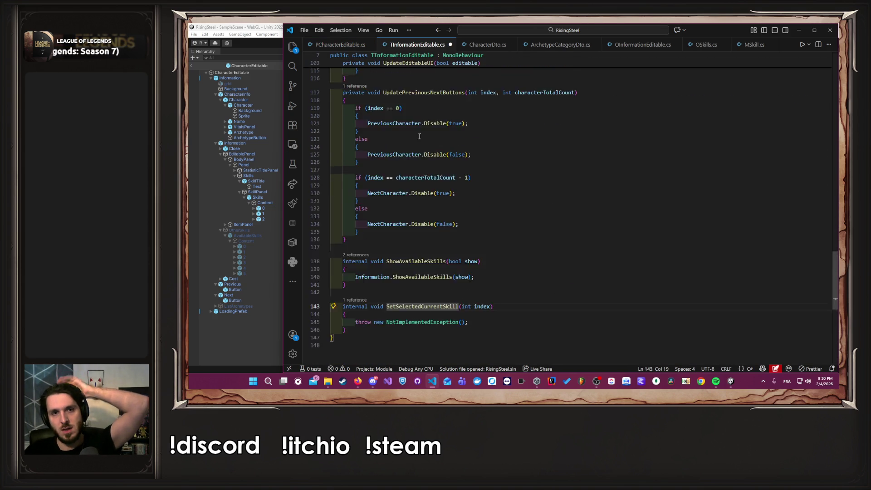
scroll(535, 133, "up", 5)
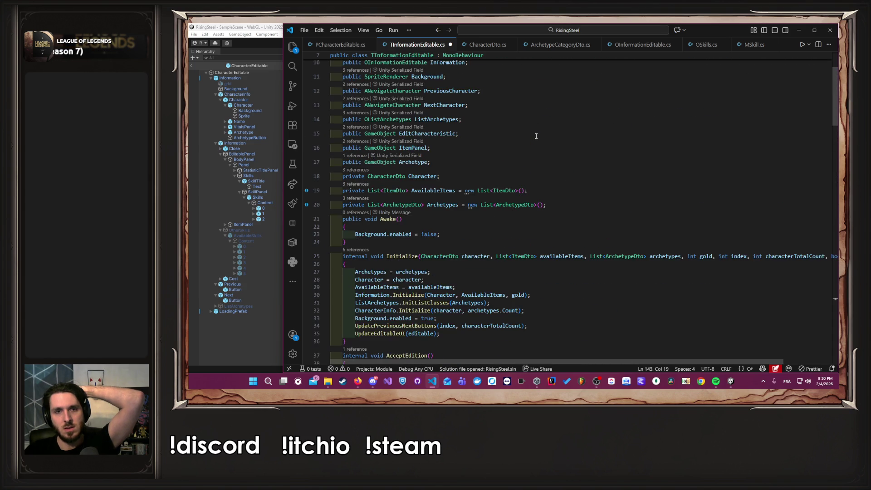
scroll(536, 136, "down", 4)
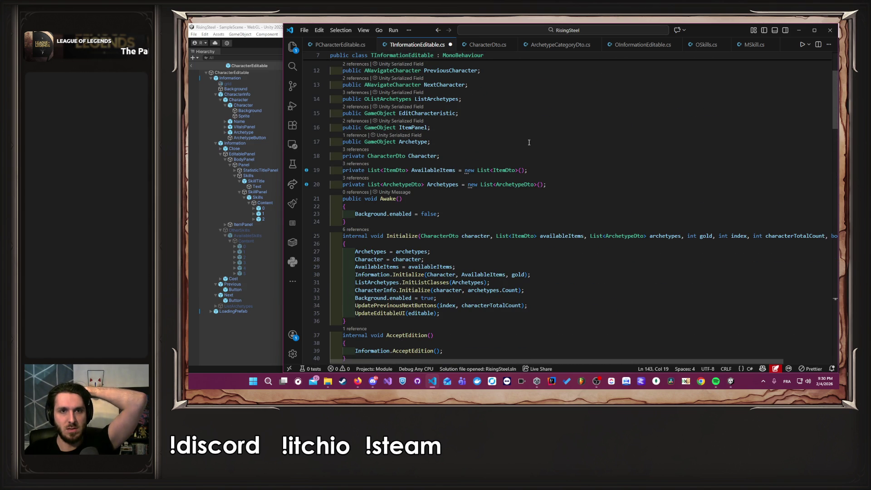
scroll(528, 145, "up", 3)
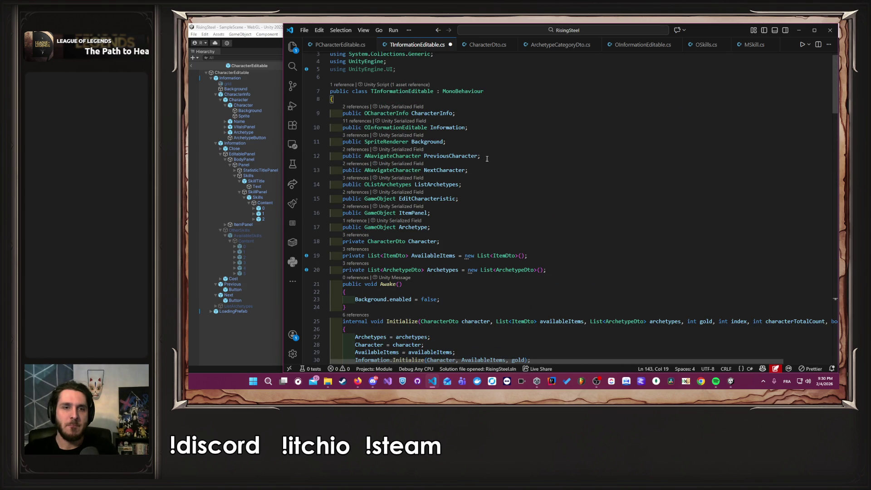
left_click(566, 128)
left_click(391, 128, "ctrl")
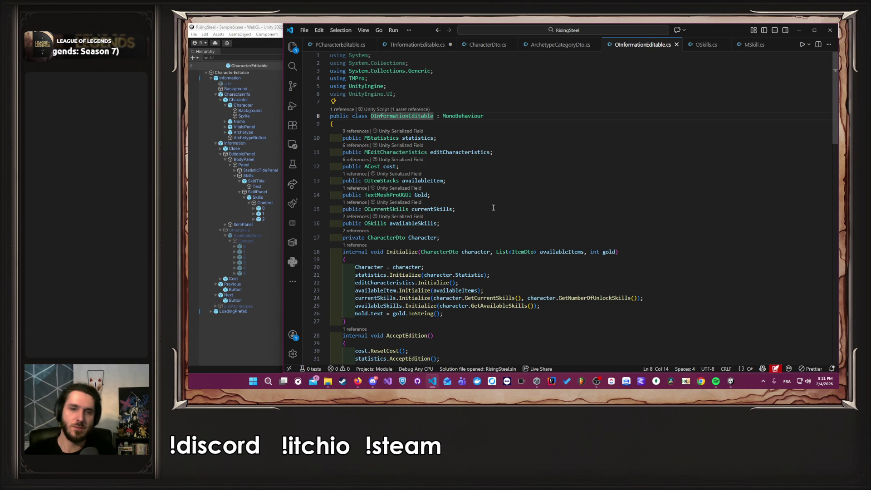
key("alt+Left")
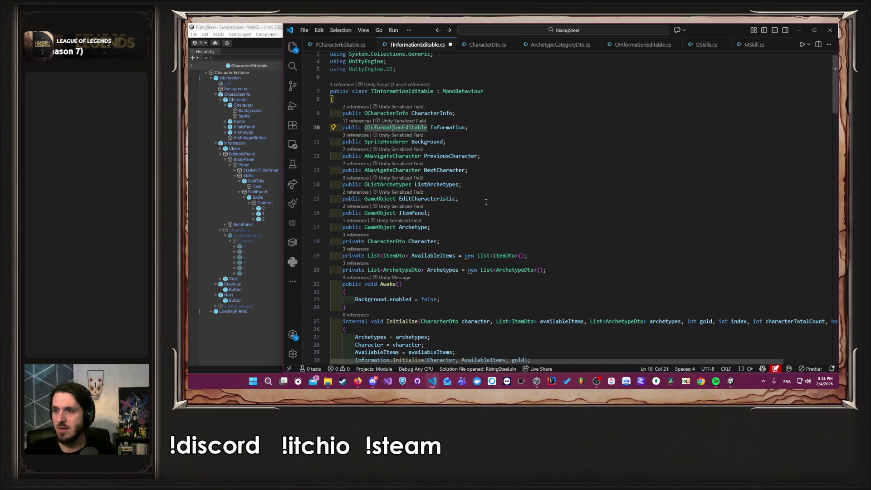
double_click(451, 128)
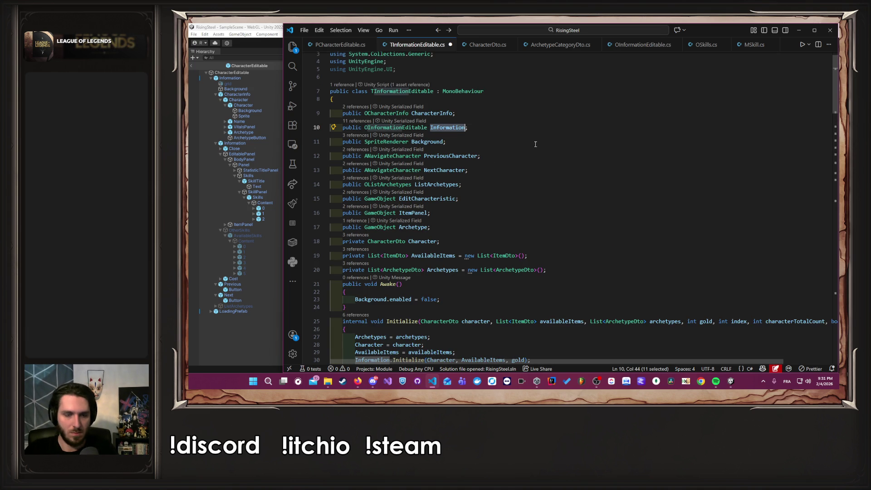
scroll(477, 159, "down", 20)
scroll(500, 179, "down", 10)
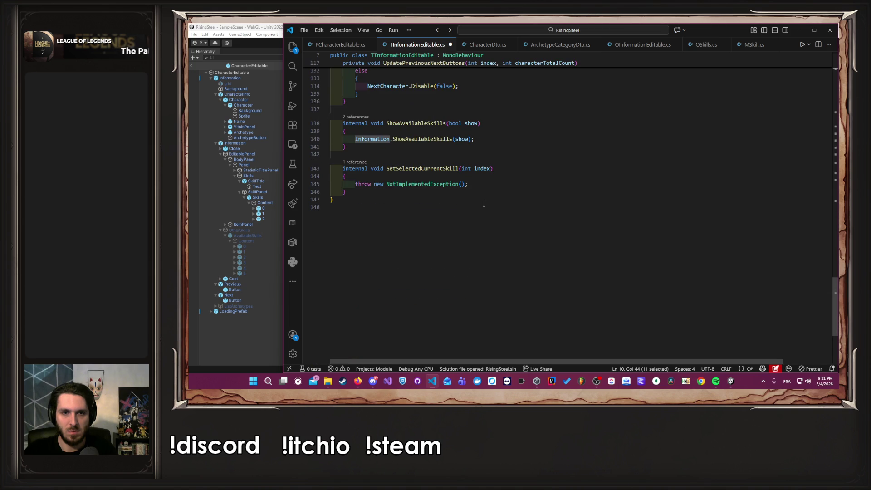
- Replace the stub's throw with Information.SetSelectedCurrentSkill(index), save, and generate the method in OInformationEditable
left_click(486, 185)
key("shift+Home")
type("Information")
key("Escape")
double_click(388, 167)
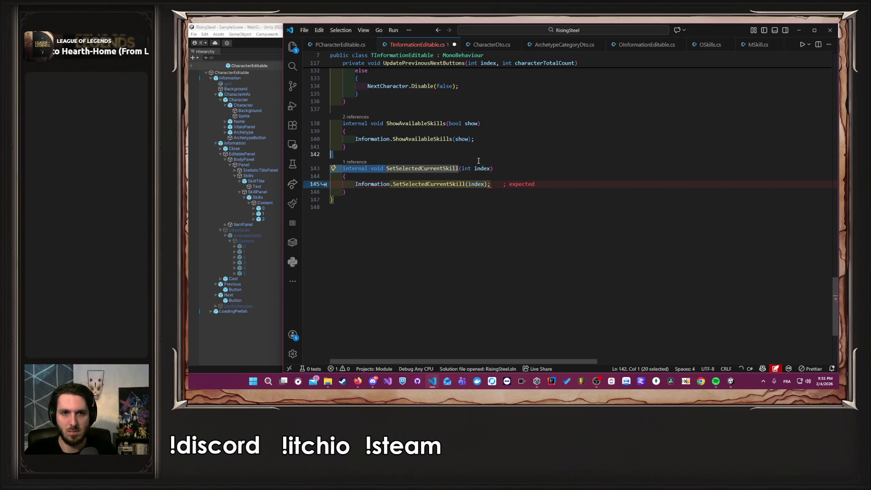
key("ctrl+u")
key("Tab")
key("ctrl+s")
mouse_move(471, 183)
key("Left")
key("Left")
key("Left")
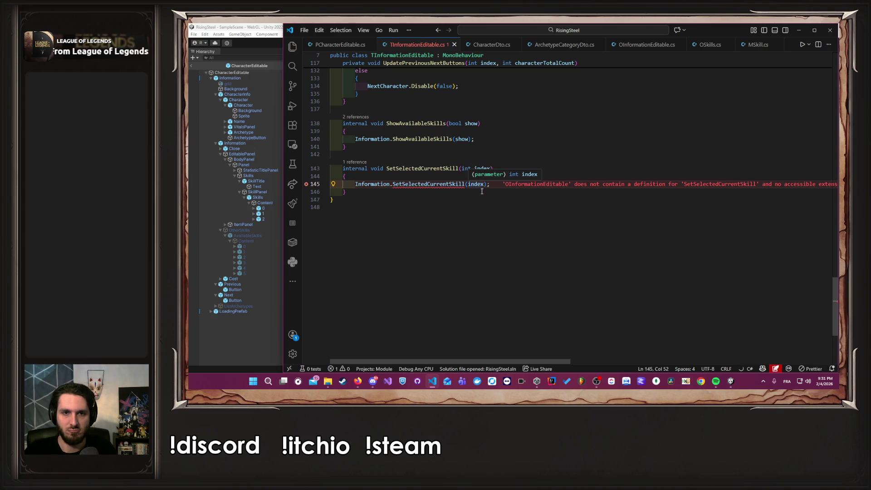
key("ctrl+semicolon")
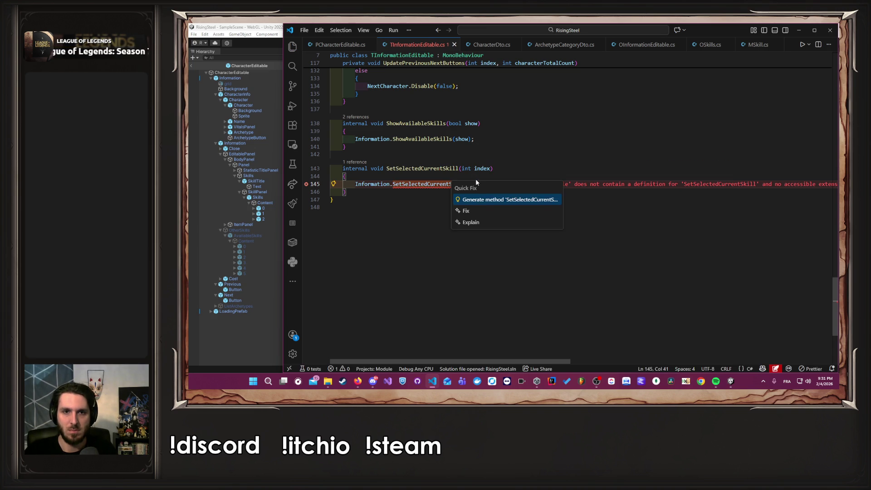
key("Return")
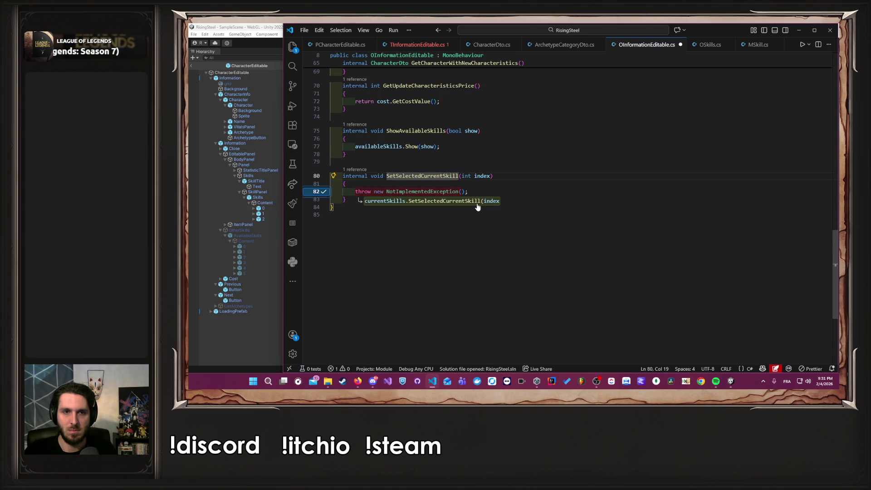
- Replace the throw with currentSkills.SetSelectedCurrentSkill(index), save, and inspect the OCurrentSkills class
key("Tab")
key("Tab")
key("ctrl+s")
double_click(391, 192)
scroll(399, 199, "up", 10)
key("F12")
left_click(381, 188)
key("F12")
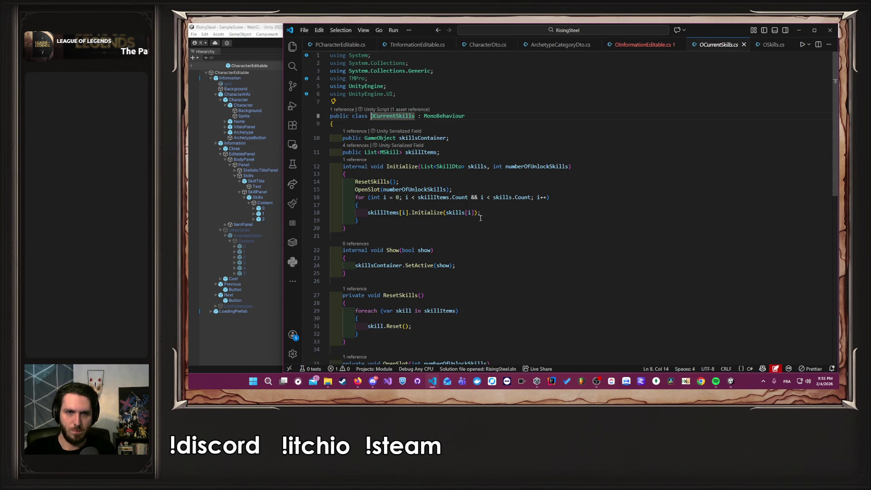
key("alt+Left")
- Generate SetSelectedCurrentSkill in OCurrentSkills and look over Initialize's List<SkillDto> skills parameter
scroll(484, 219, "down", 10)
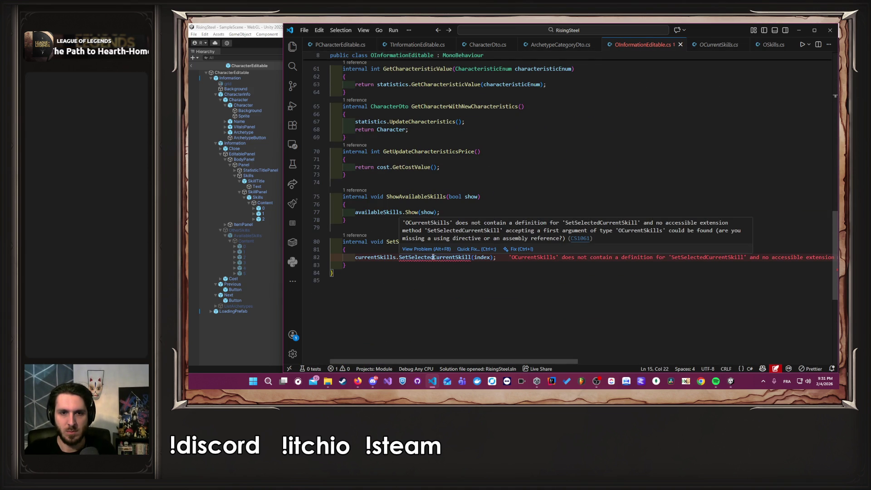
left_click(486, 249)
left_click(503, 269)
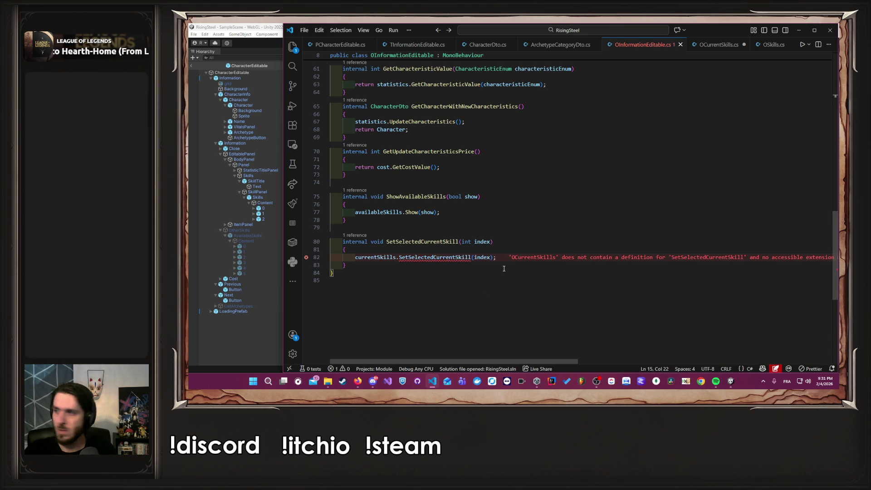
key("F12")
scroll(458, 258, "up", 5)
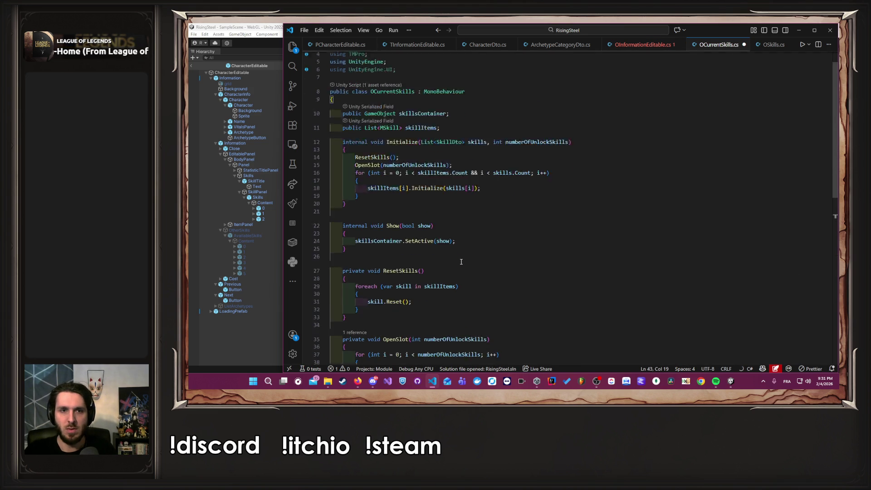
left_click(452, 172)
left_click_drag(487, 167, 417, 169)
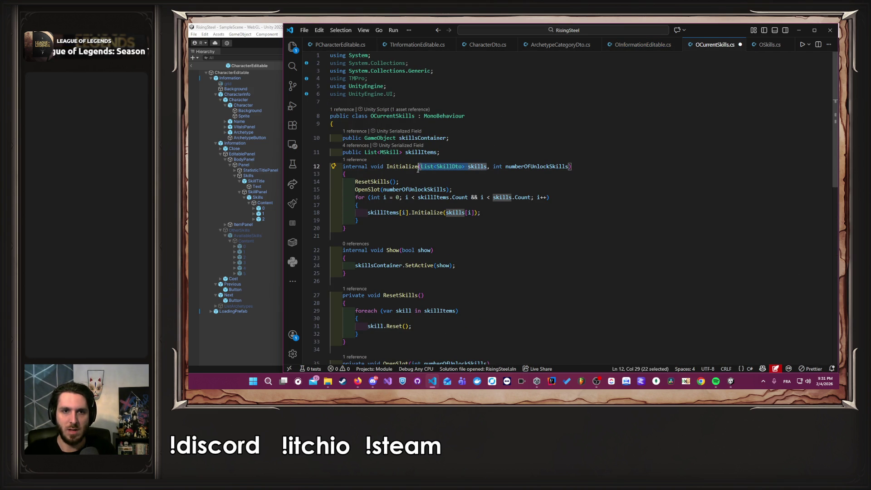
left_click(450, 155)
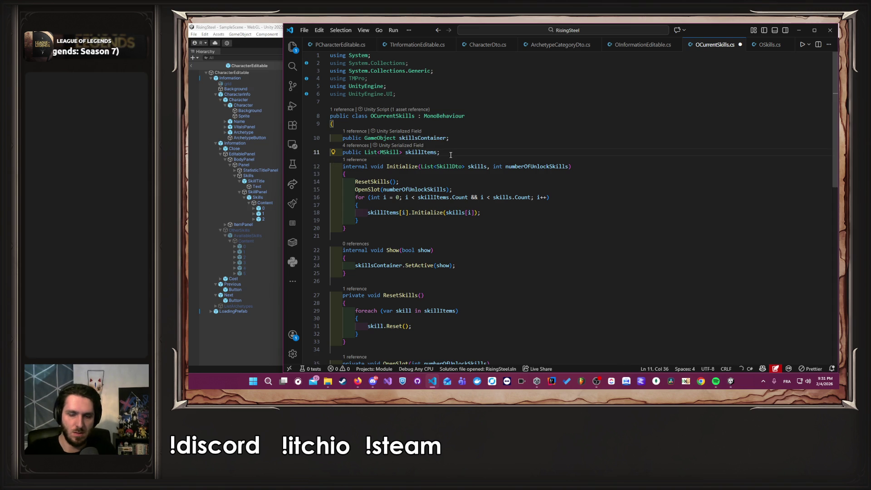
- Add skills and selectedSkill fields, assign selectedSkill = skills[index] in SetSelectedCurrentSkill, and save
key("Return")
type("private List<SkillDto> skills;")
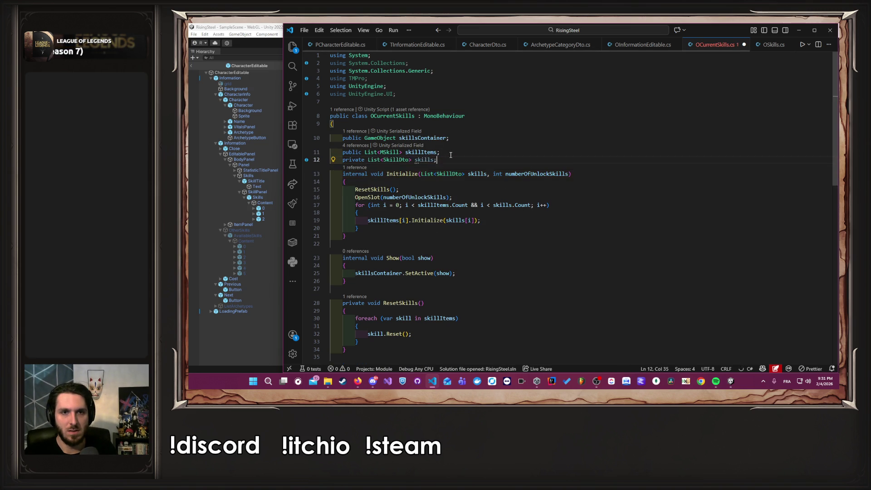
key("Return")
type("private ")
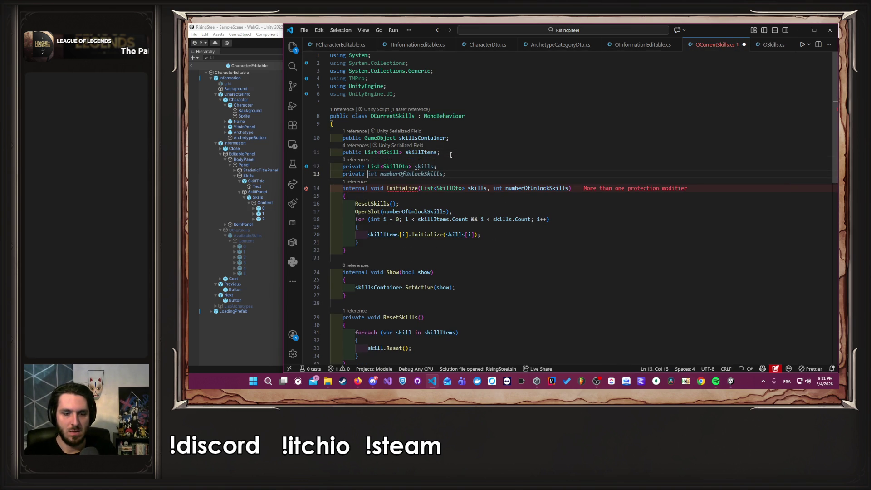
type("SkillDto")
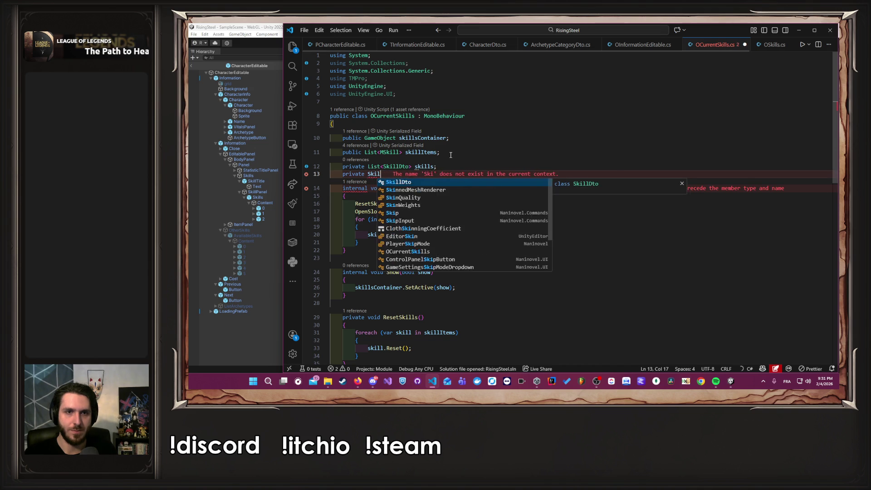
key("Tab")
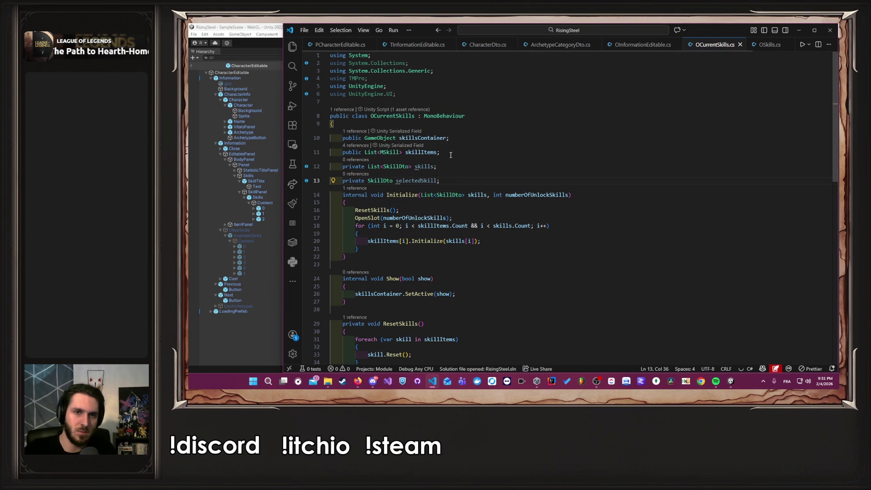
scroll(530, 200, "down", 4)
left_click(494, 292)
key("shift+Home")
type("selectedSkill = skills[index];")
key("ctrl+s")
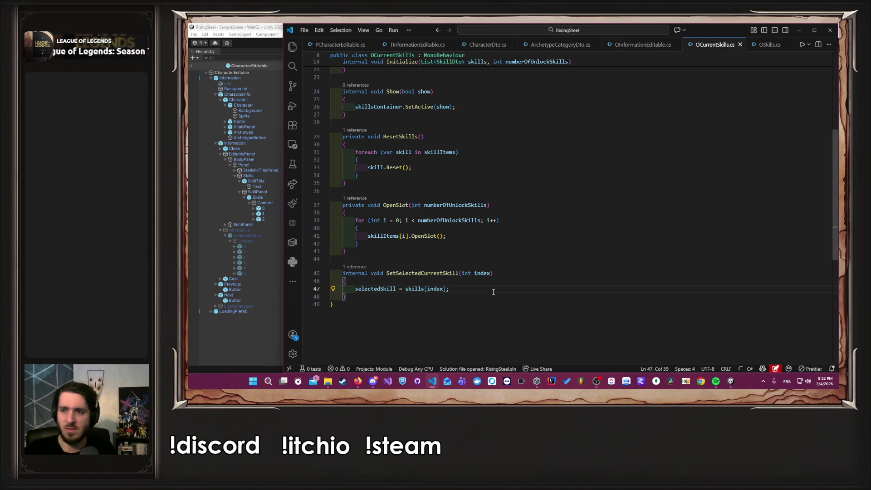
- Change the selectedSkill field's type from SkillDto to int and save
key("shift+Home")
scroll(493, 292, "up", 7)
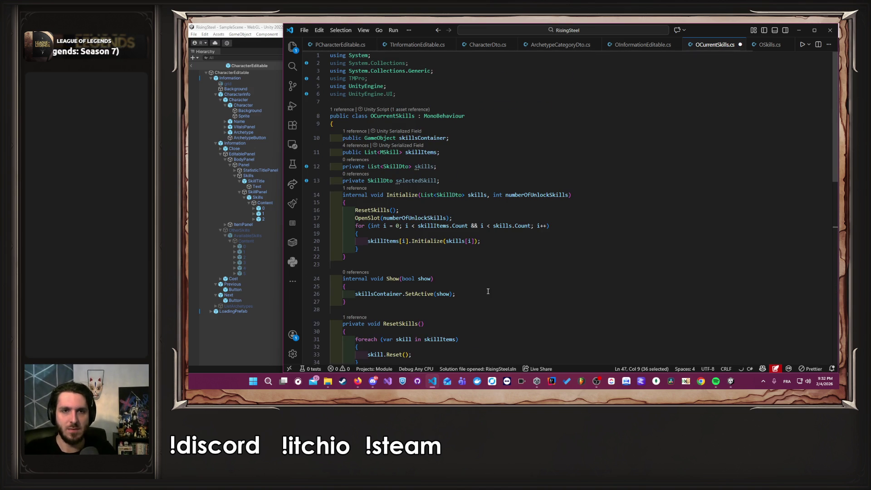
double_click(416, 180)
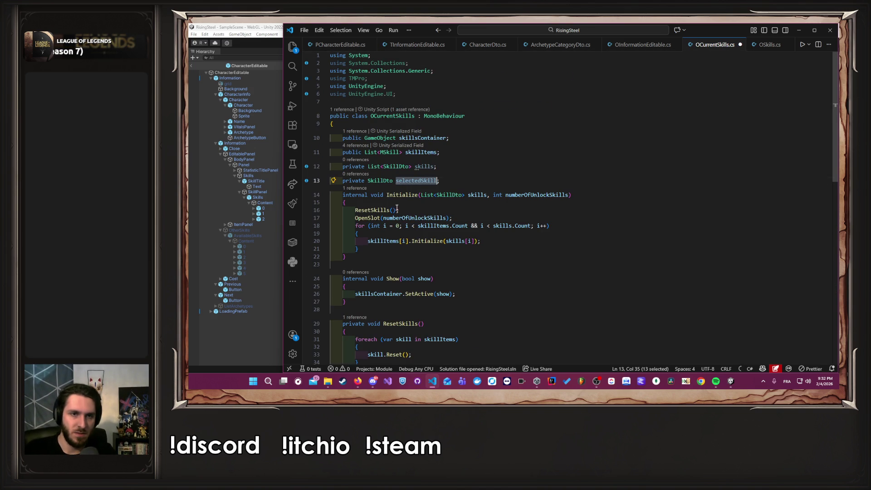
double_click(380, 180)
type("int")
key("Right")
key("ctrl+s")
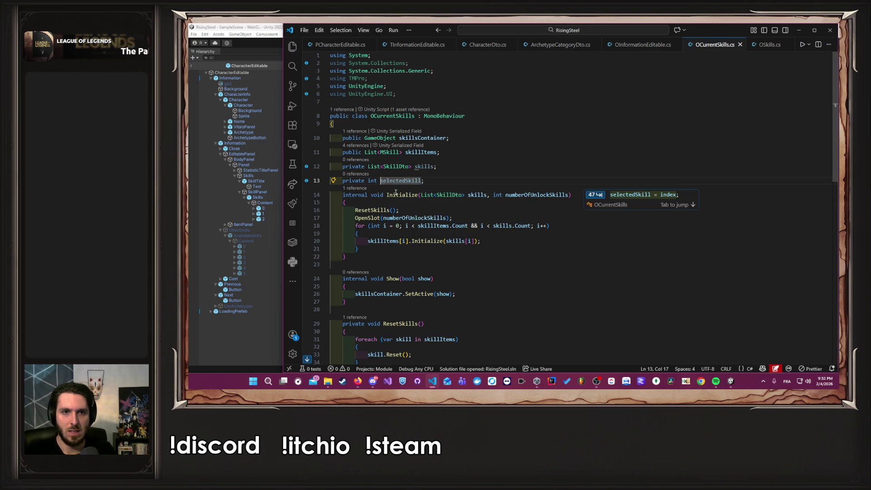
key("Escape")
- Rename the field selectedSkillIndex, set selectedSkillIndex = index in SetSelectedCurrentSkill, and save
left_click(419, 180)
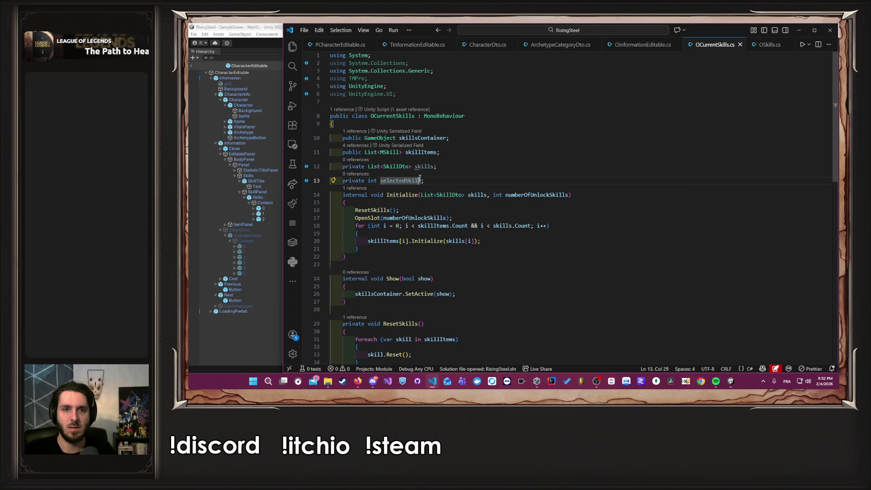
type("Index")
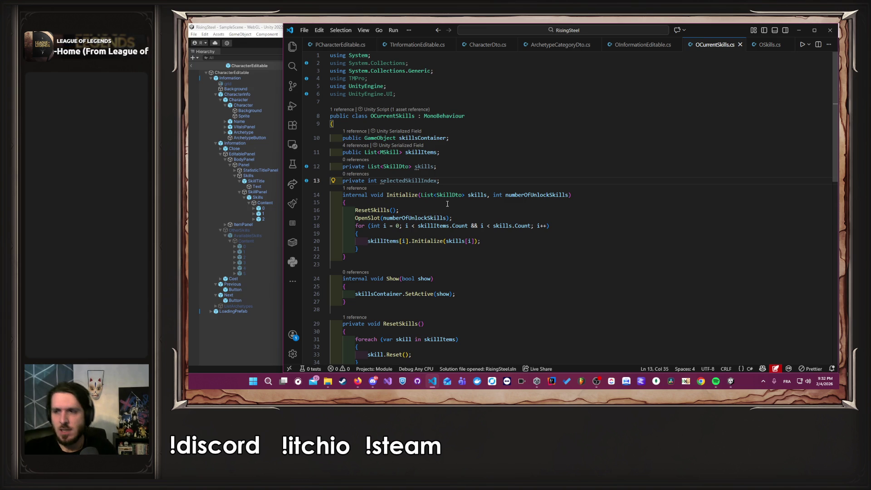
double_click(421, 181)
key("ctrl+c")
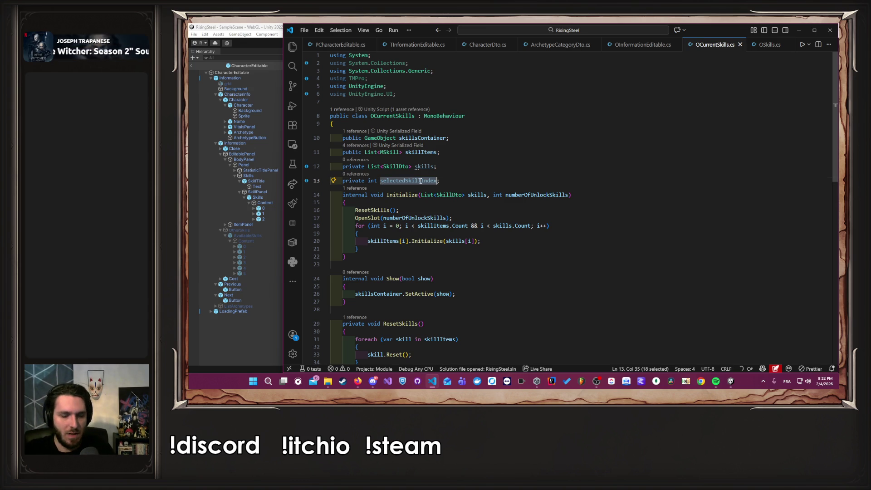
scroll(454, 186, "down", 10)
left_click(471, 187)
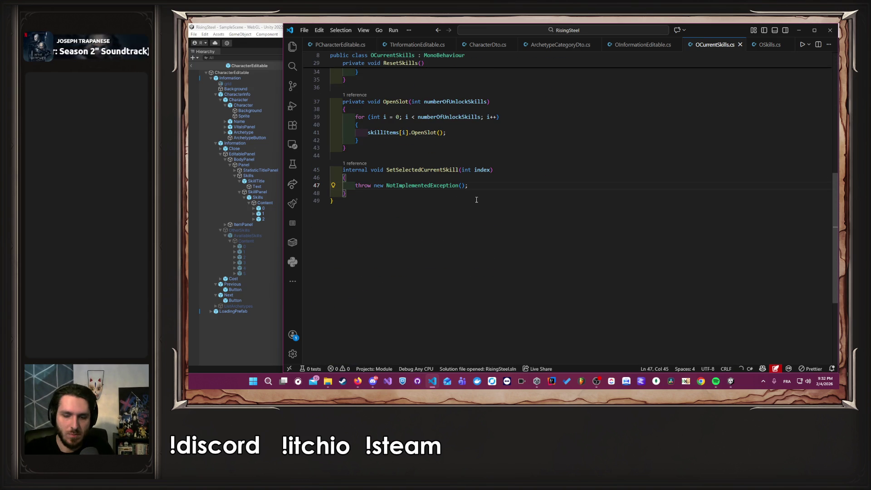
key("shift+Home")
key("ctrl+v")
type("= index;")
key("ctrl+s")
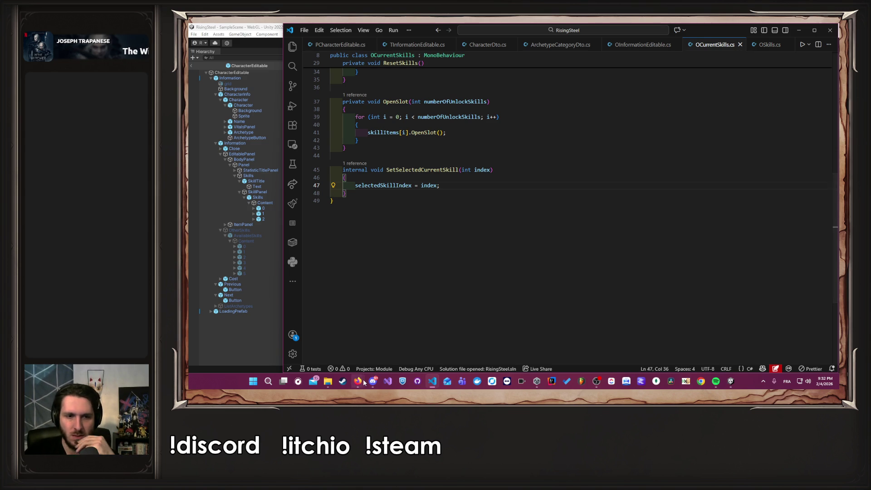
- Jump to the end of OCurrentSkills.cs and scroll back up through the finished code
mouse_move(364, 383)
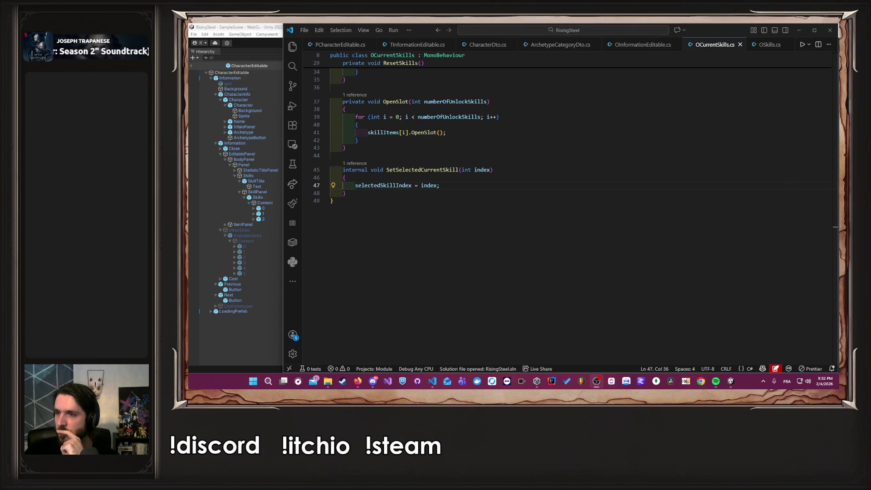
left_click(620, 213)
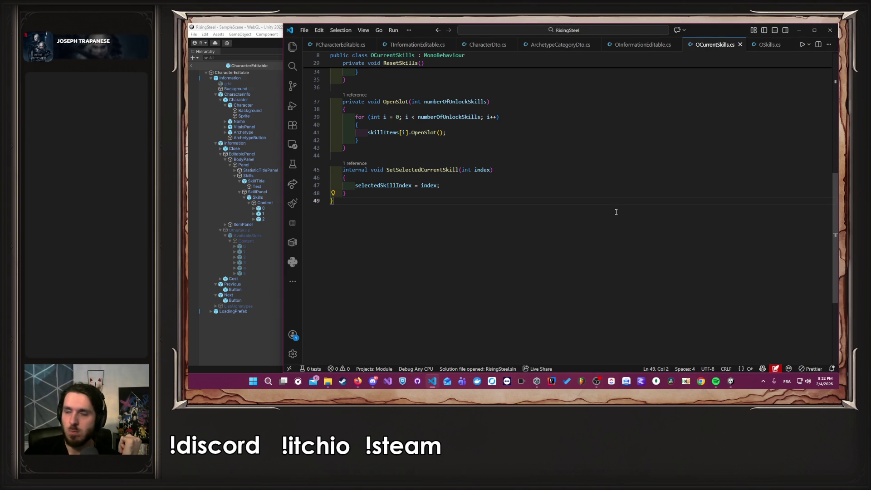
scroll(595, 197, "up", 10)
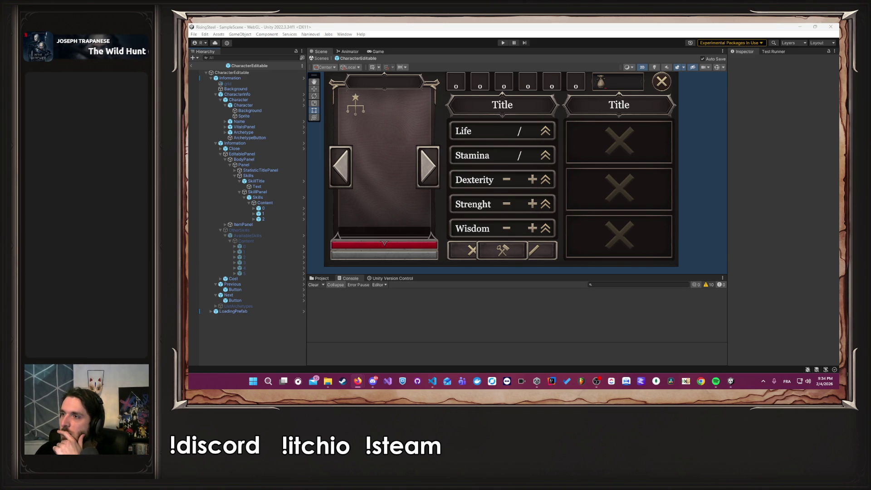
- Snap the Firefox window with 'risk of rain 2' Google results to fill the screen
mouse_move(840, 123)
left_mouse_down()
mouse_move(666, 124)
mouse_move(486, 22)
left_mouse_up()
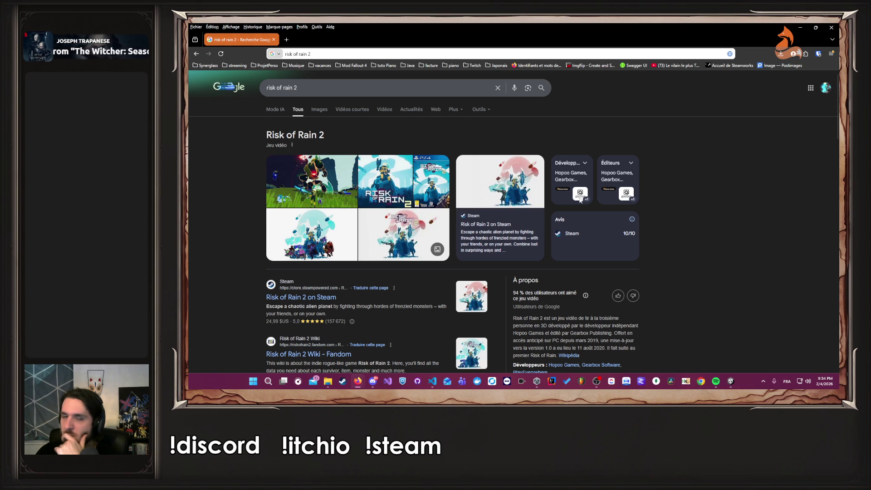
- View Google Images for risk of rain 2 and huntshowdown, then type 'Terra Nil' in a new tab
left_click(319, 110)
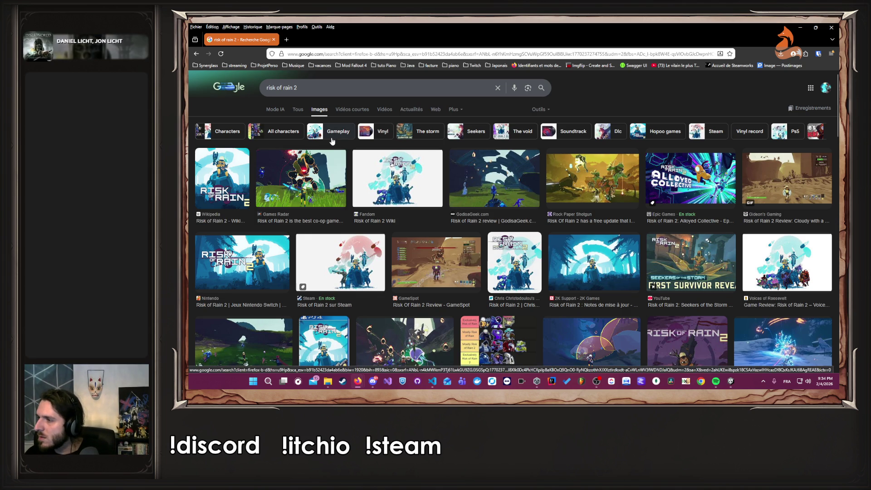
left_click(286, 39)
type("huntshowdo")
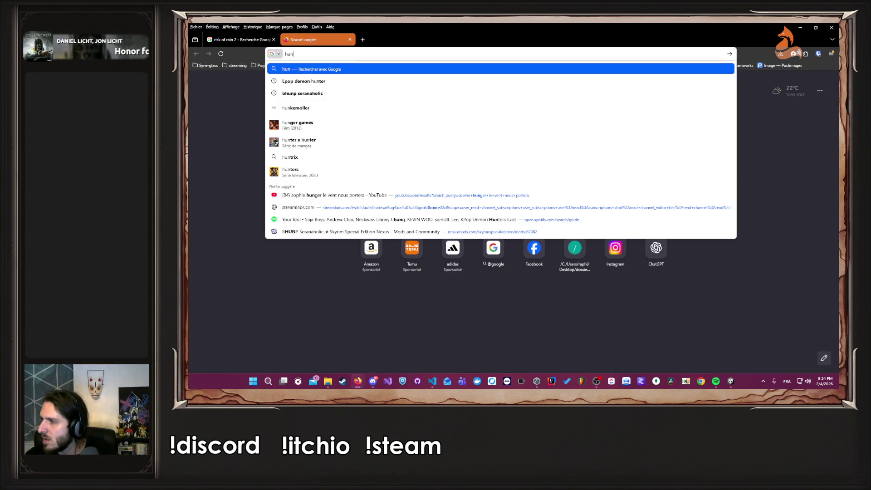
type("wn")
key("Return")
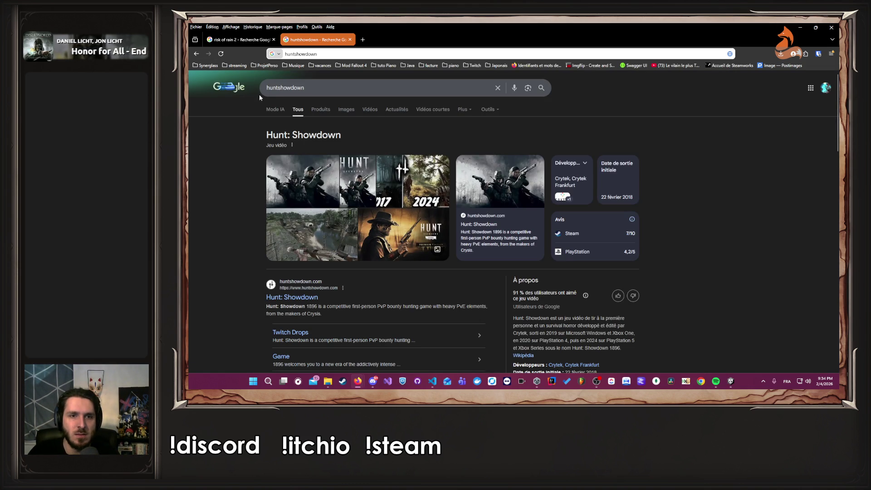
left_click(348, 109)
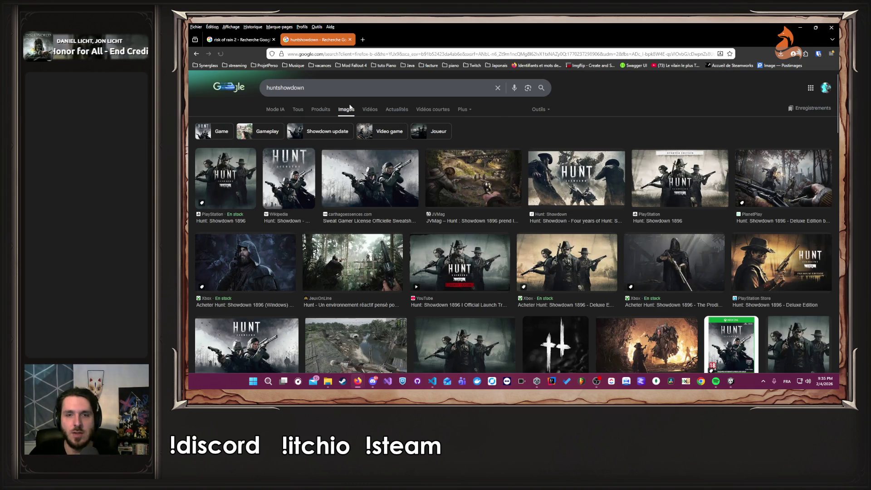
scroll(360, 152, "down", 1)
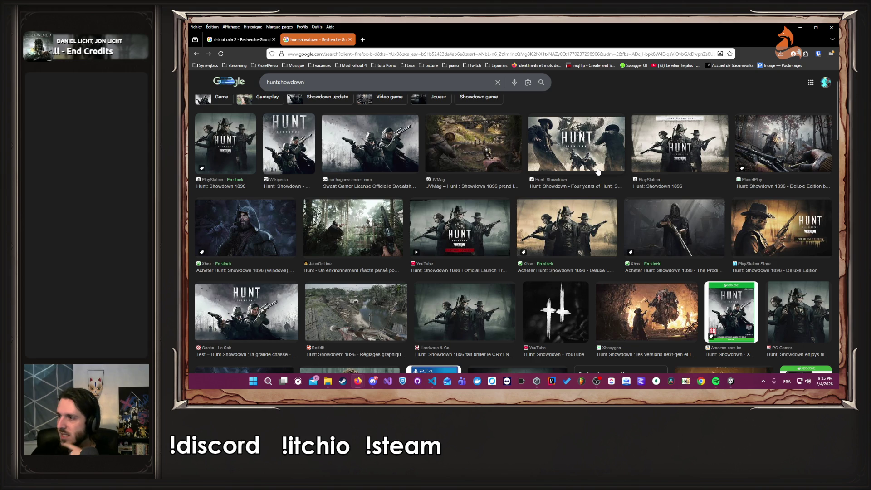
scroll(598, 172, "up", 1)
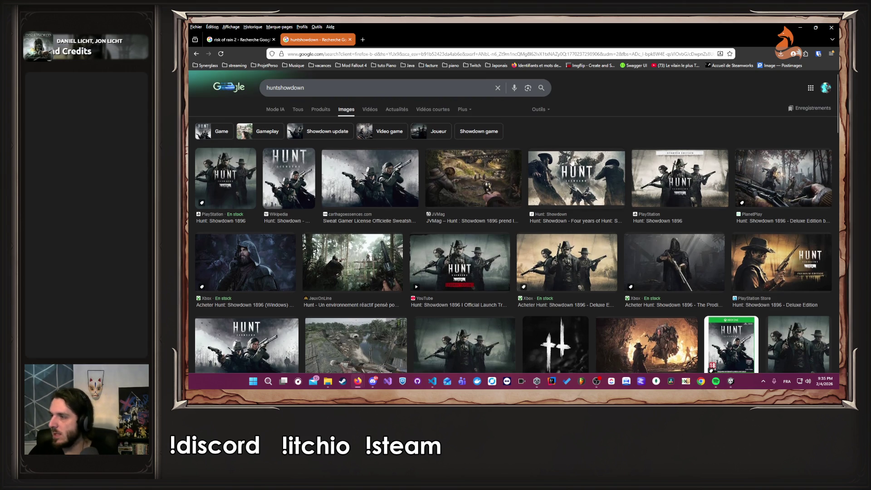
left_click(371, 40)
type("Terra N")
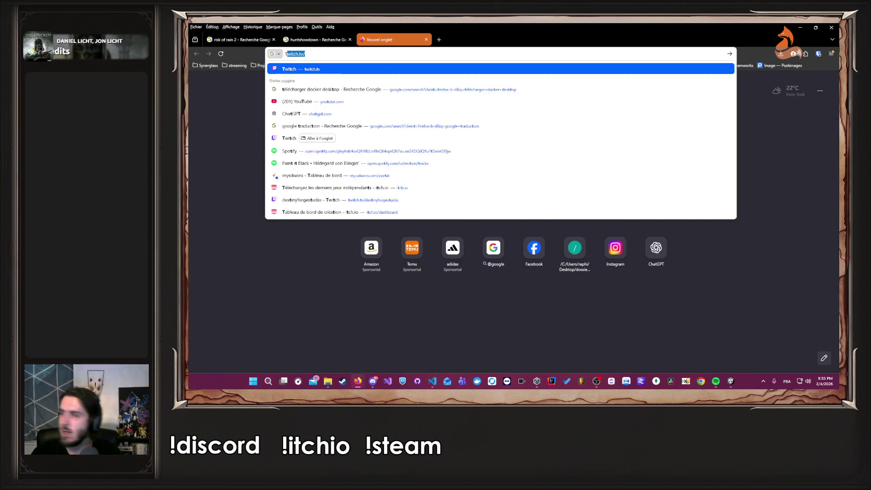
type("il")
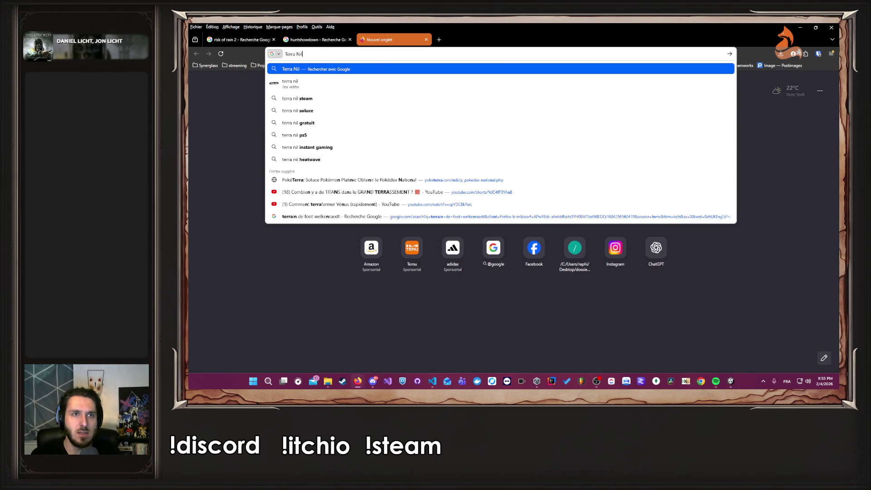
- Search Google for Terra Nil and preview its Google Play image in the image results
key("Return")
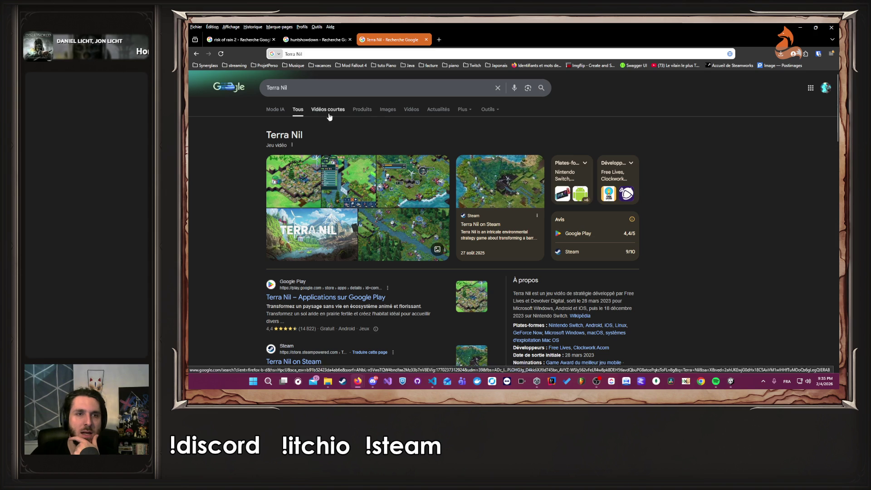
left_click(391, 110)
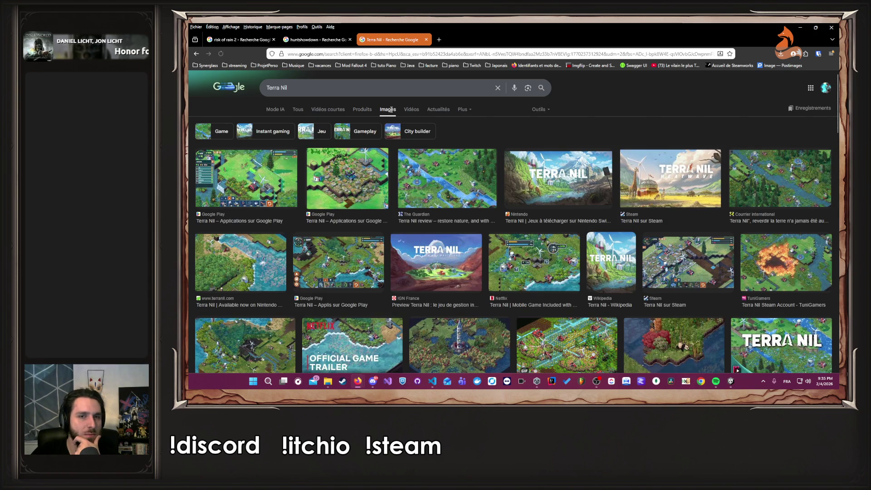
left_click(329, 241)
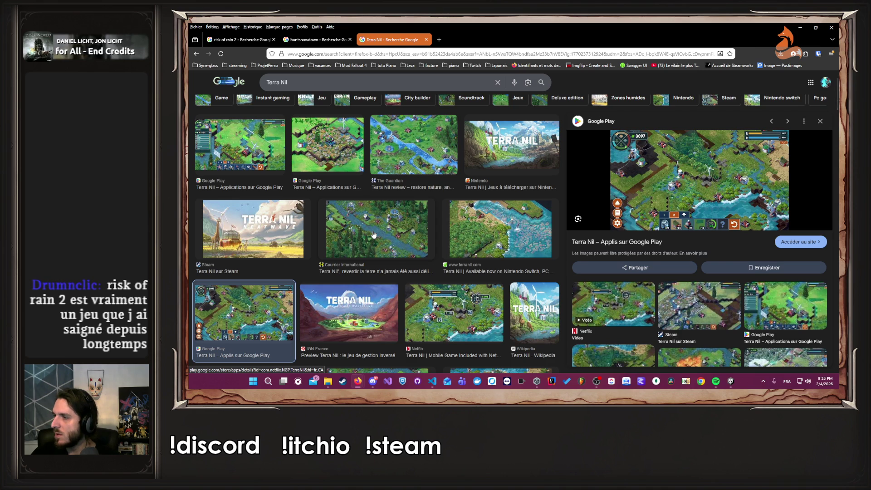
- Preview the Instant-Gaming risk of rain 2 image, then minimize Firefox to reveal Unity
left_click(243, 40)
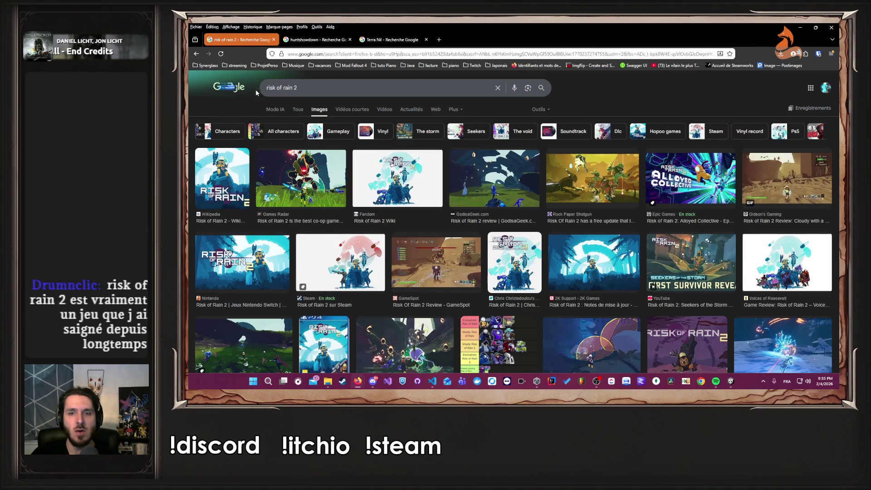
scroll(286, 209, "down", 2)
scroll(277, 209, "down", 2)
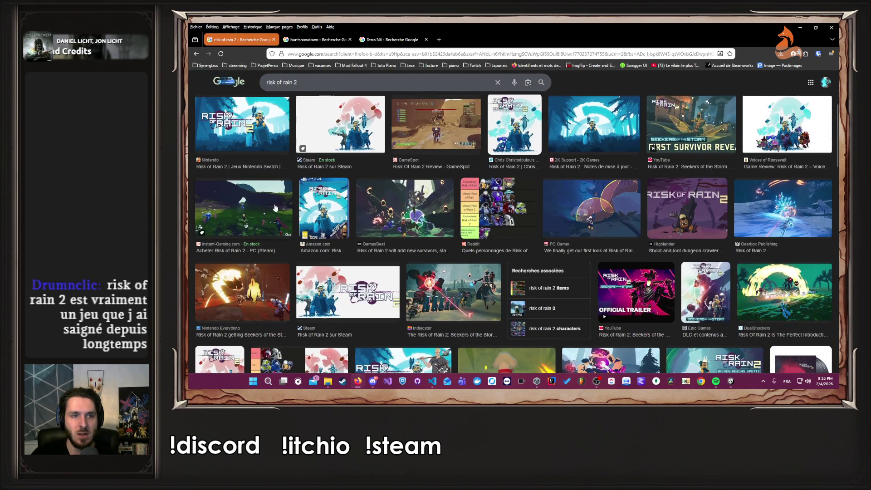
left_click(275, 208)
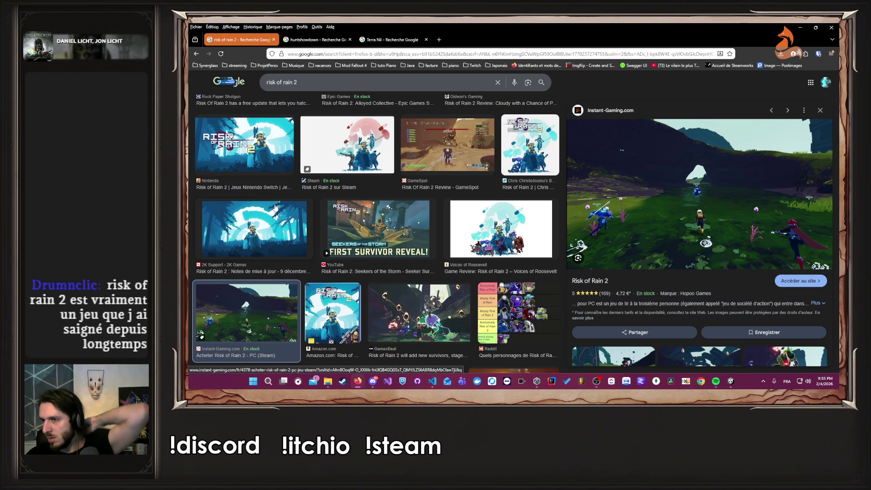
left_click(806, 29)
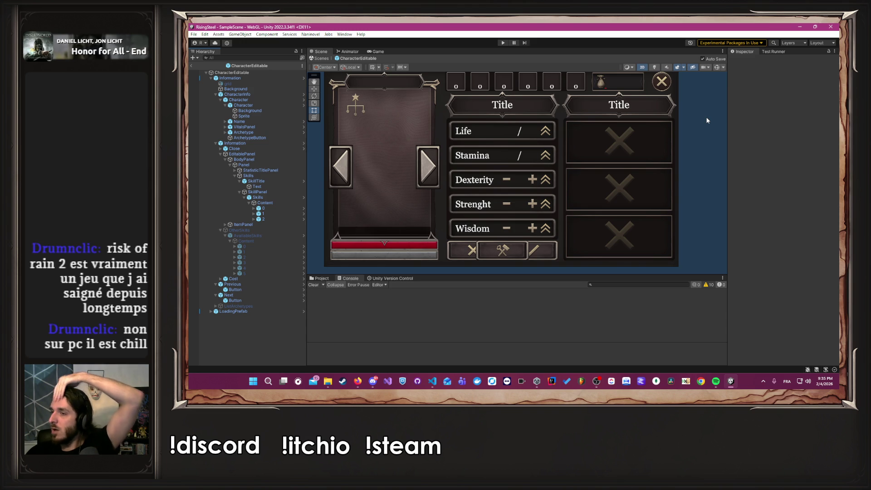
- Switch to VS Code, glance over OCurrentSkills.cs, and return to the SetSelectedCurrentSkill call in PCharacterEditable.cs
key("alt+Tab")
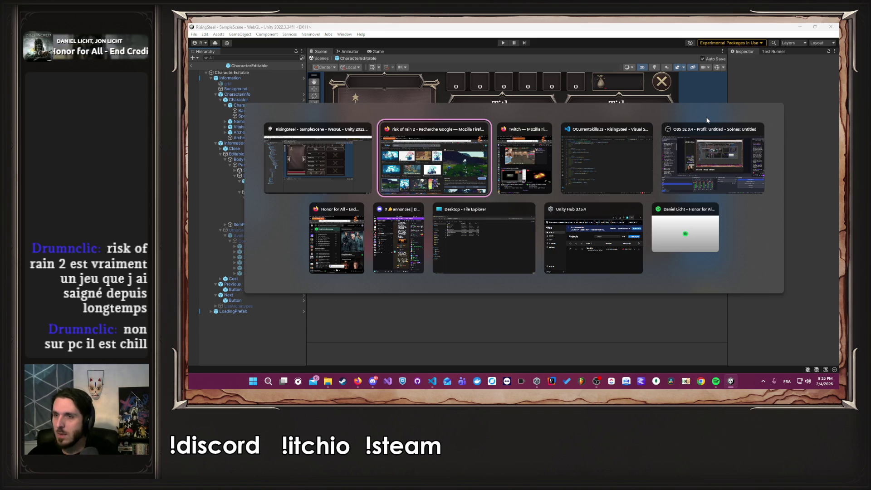
key("Tab")
key("Tab")
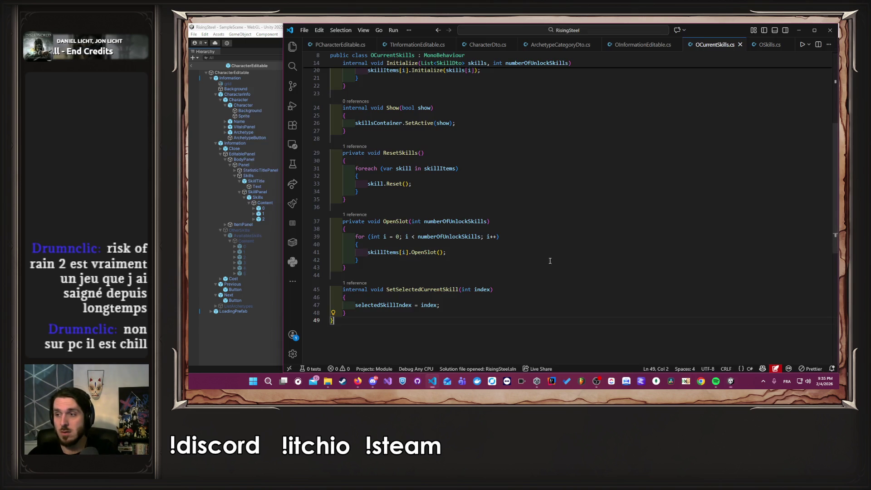
scroll(612, 249, "up", 5)
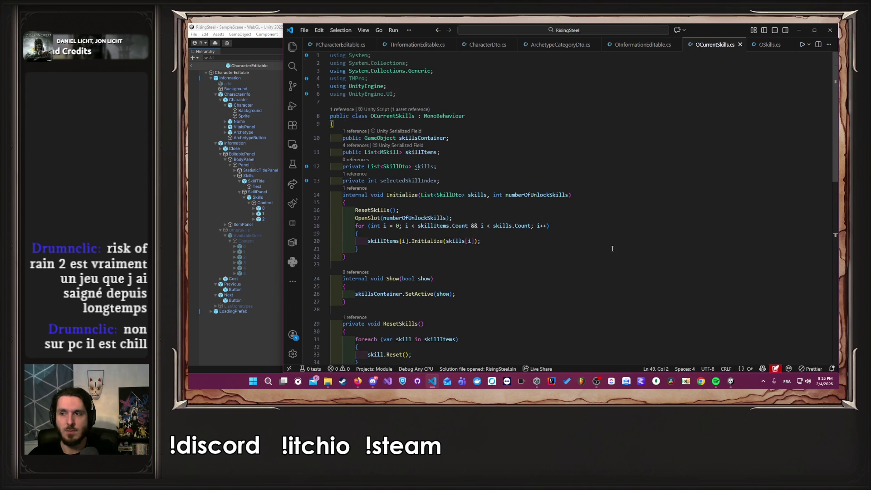
scroll(612, 248, "down", 5)
key("alt+Left")
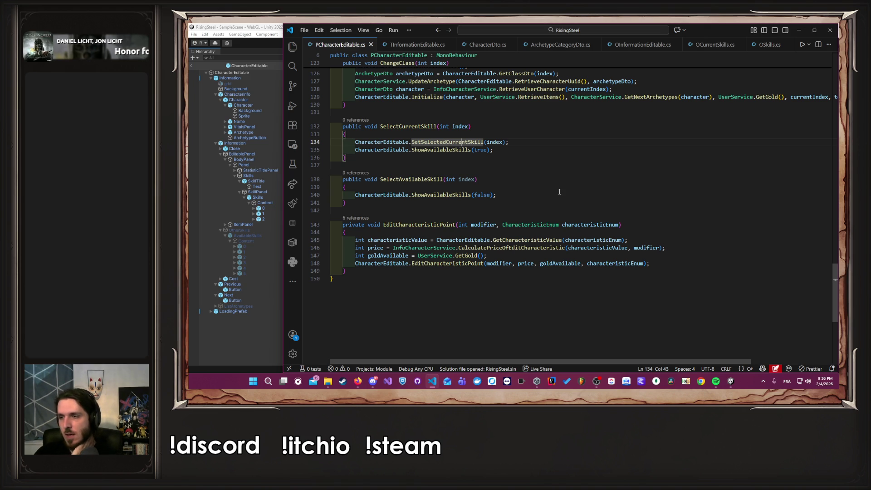
- Add a skillDto = GetAvailableSkillDto(index) line to SelectAvailableSkill and generate the missing method
left_click(503, 187)
key("Return")
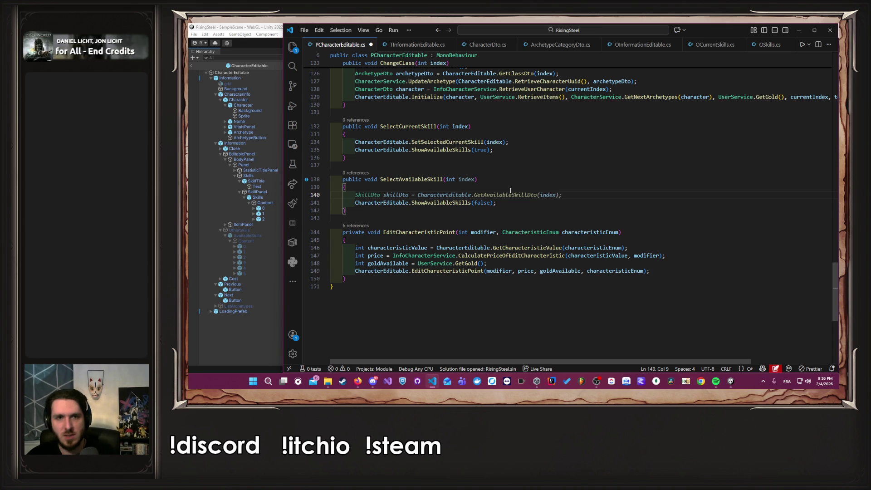
key("ctrl+s")
key("Home")
key("Tab")
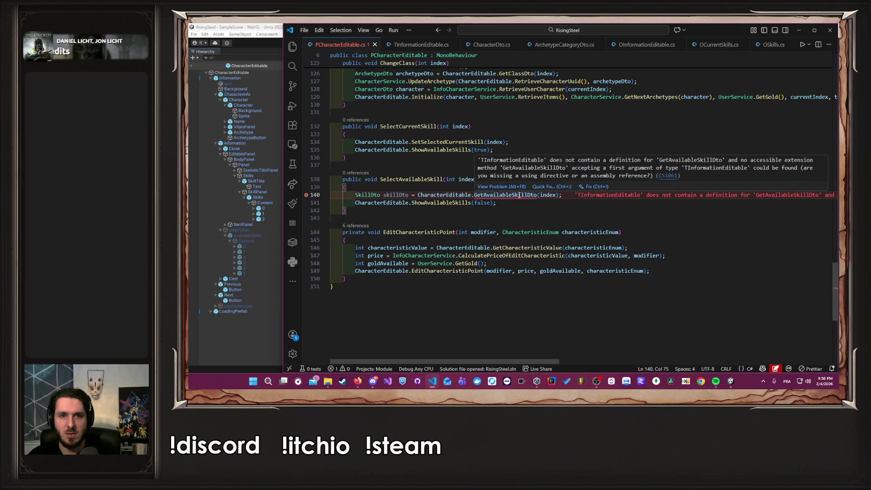
left_click(546, 186)
key("Return")
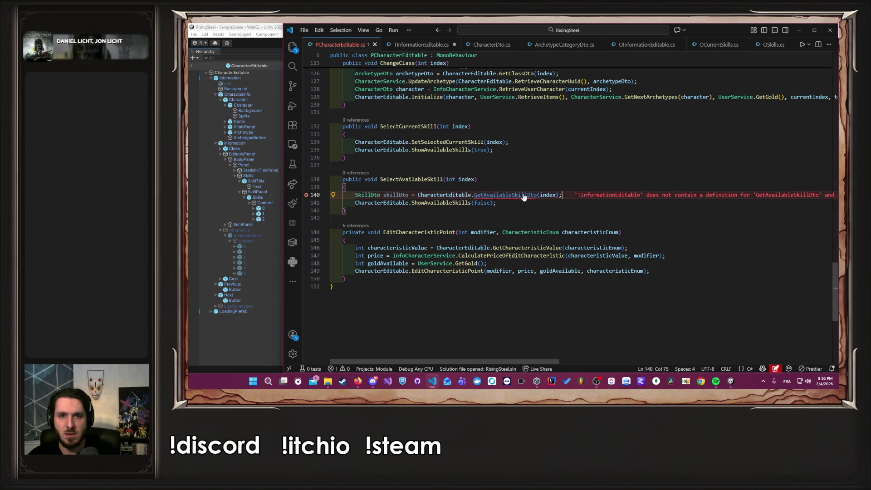
- Make TInformationEditable's GetAvailableSkillDto return Information.GetAvailableSkillDto(index) and save the file
left_click(502, 229)
key("shift+Home")
key("BackSpace")
key("Tab")
key("ctrl+s")
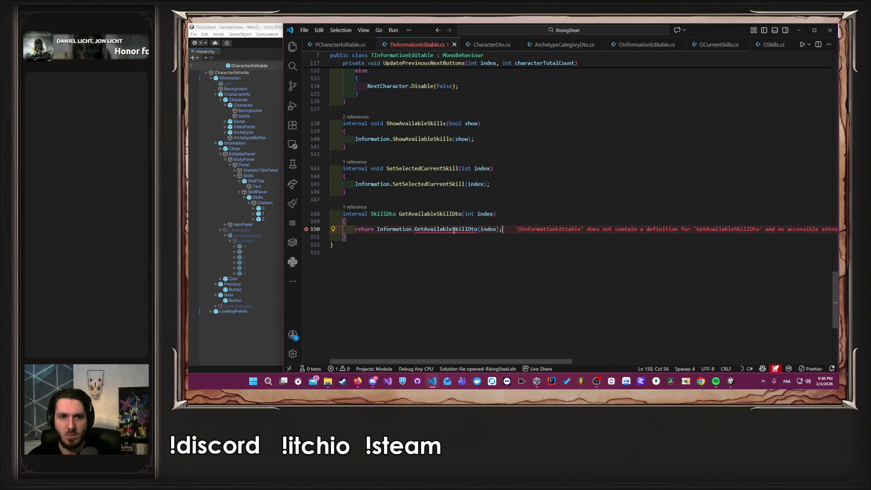
- Generate the GetAvailableSkillDto stub in OInformationEditable and jump to its definition
left_click(489, 222)
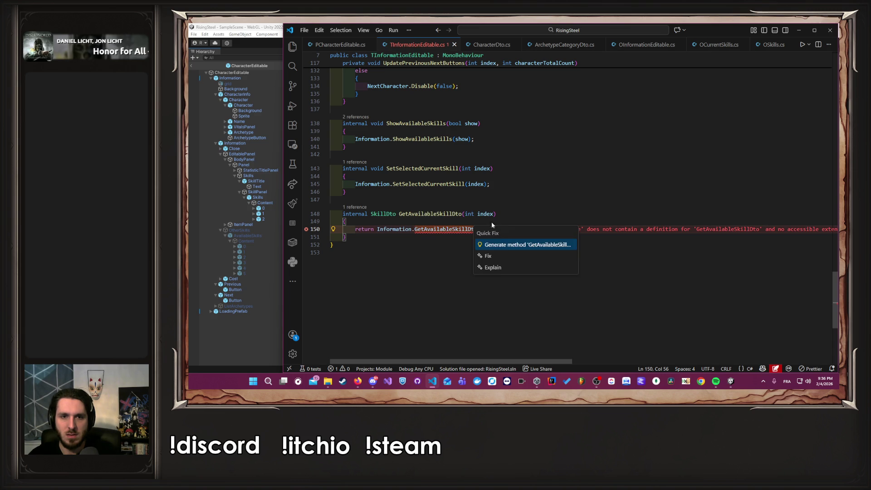
left_click(512, 245)
left_click(509, 346)
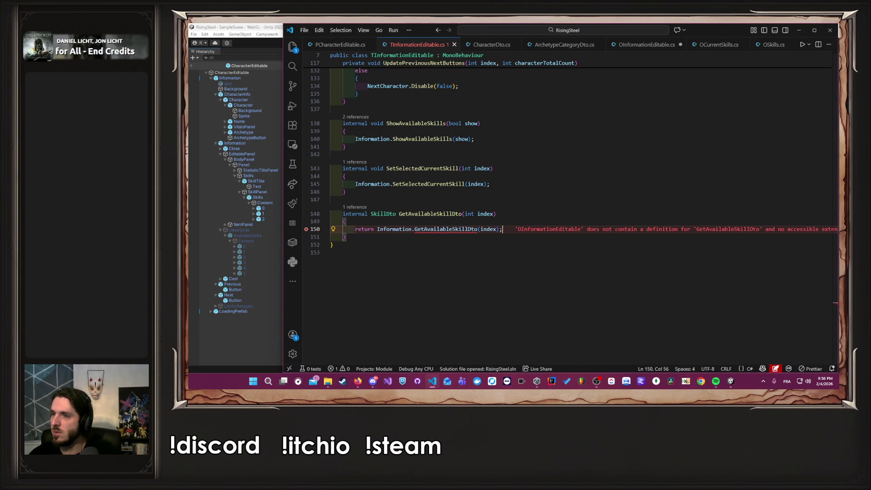
left_click(461, 229, "ctrl")
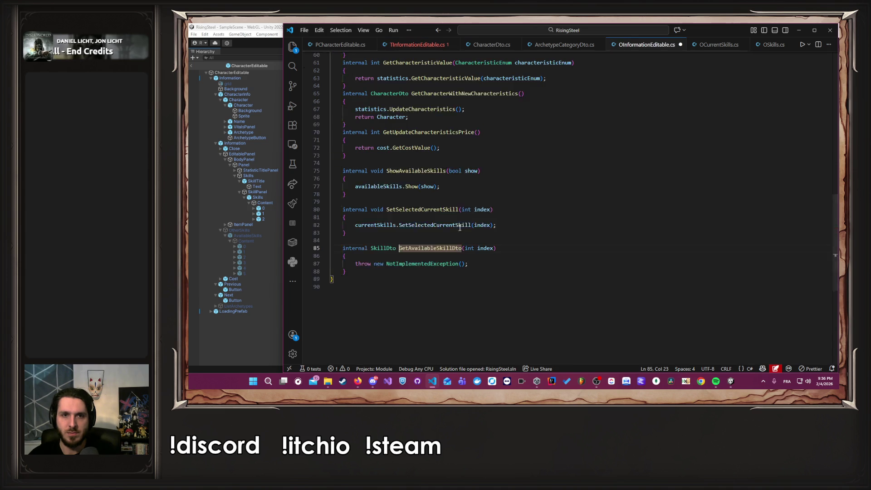
- Replace OInformationEditable's stub with return availableSkills.GetAvailableSkillDto(index)
scroll(547, 200, "up", 15)
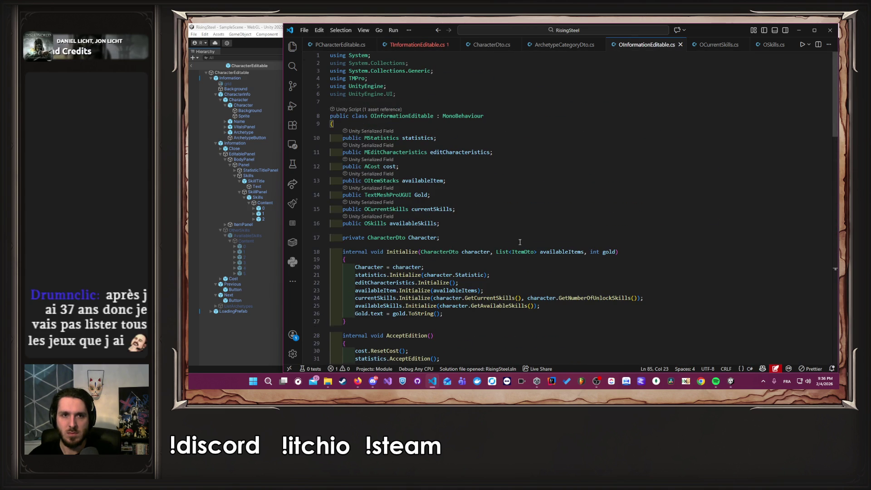
scroll(520, 242, "down", 15)
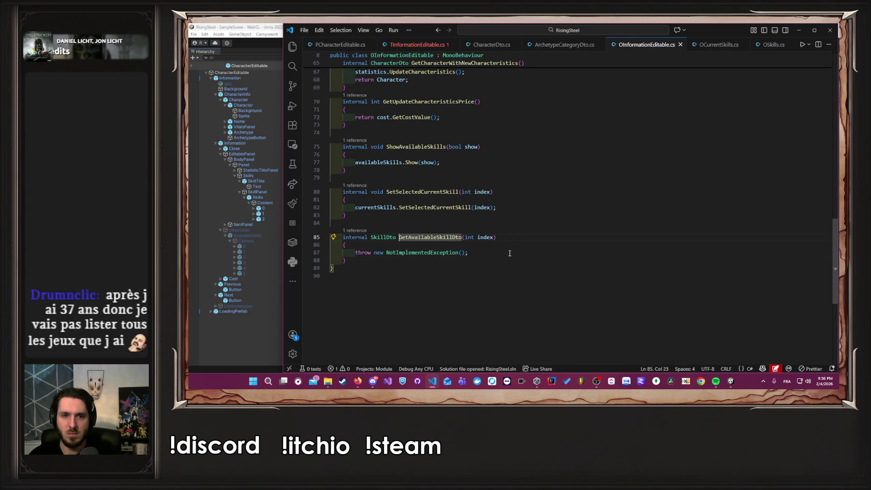
left_click(509, 253)
key("shift+Home")
key("BackSpace")
key("Tab")
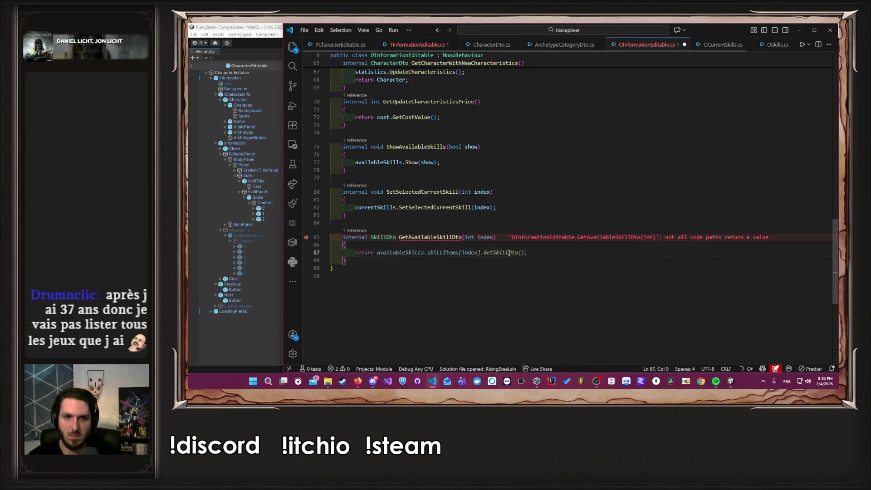
key("shift+Home")
key("BackSpace")
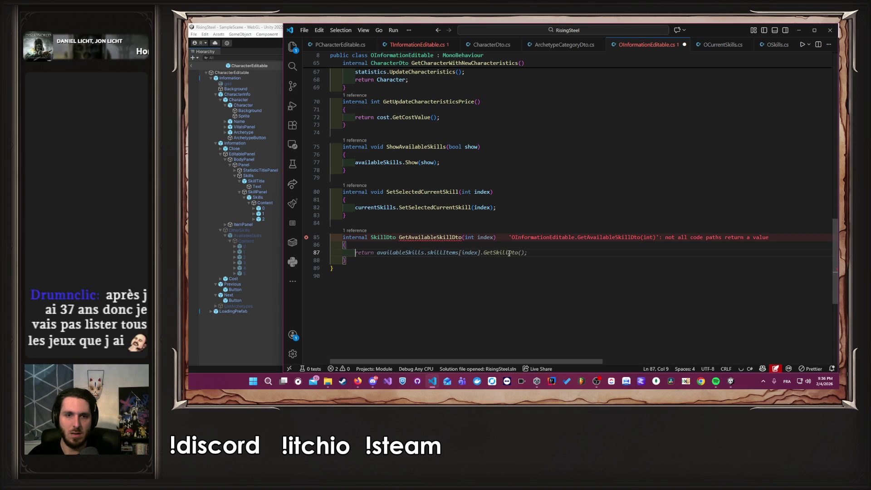
type("return")
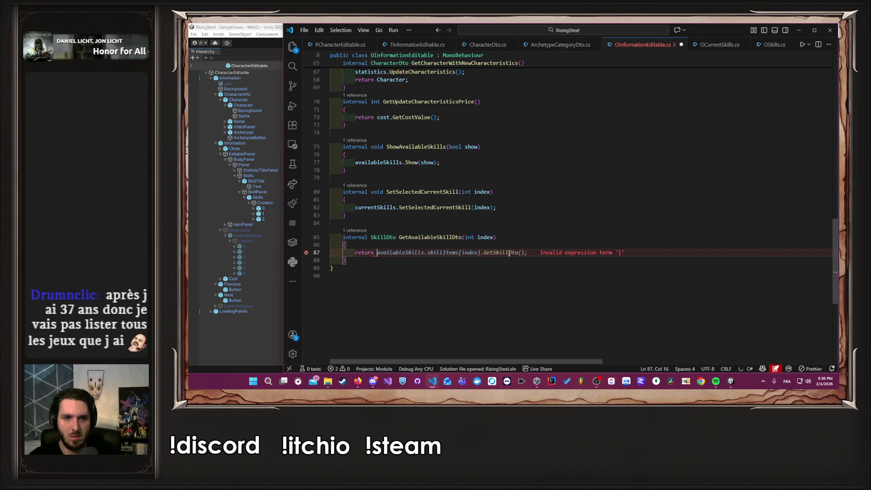
scroll(509, 253, "up", 15)
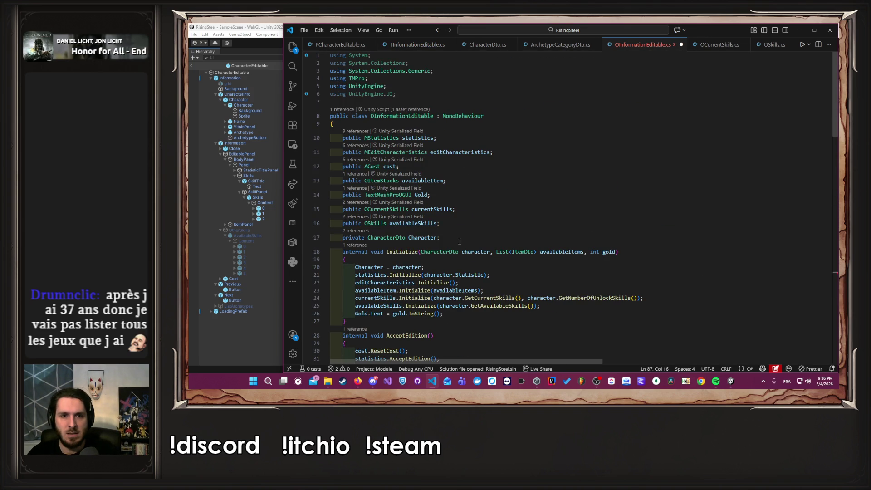
double_click(418, 224)
scroll(414, 225, "down", 20)
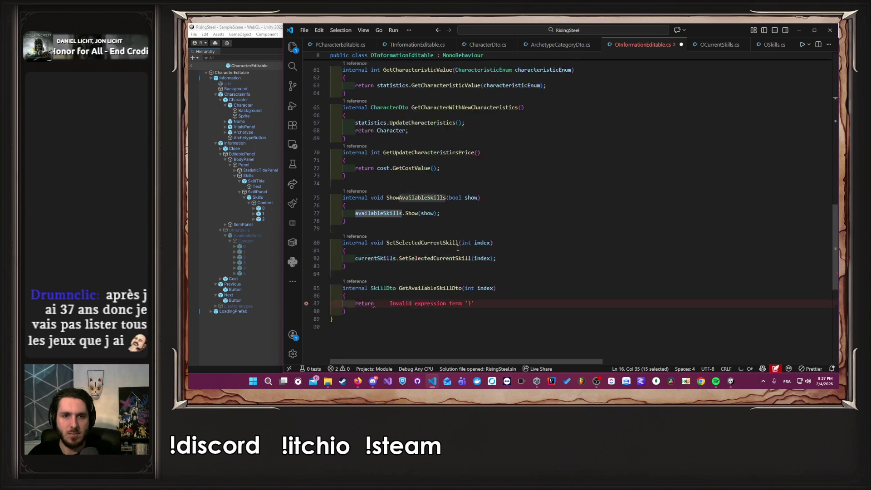
key("Tab")
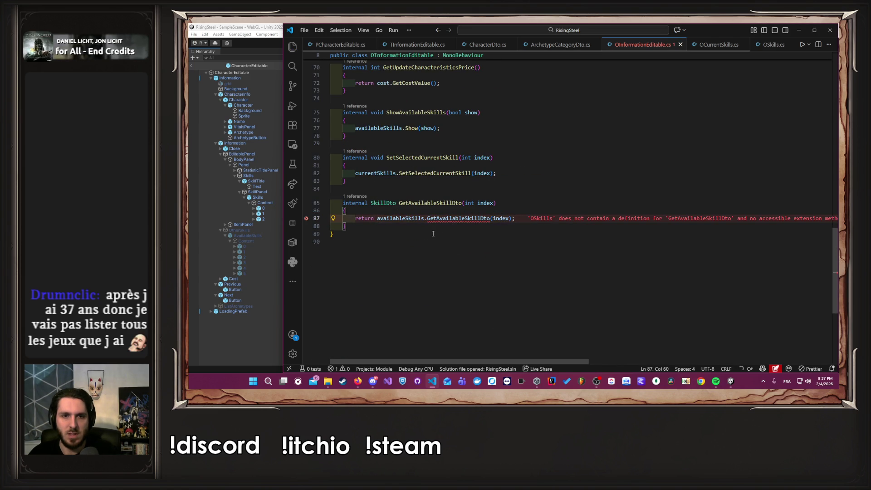
- Generate GetAvailableSkillDto in OSkills and have it return skills[index]
left_click(521, 209)
left_click(481, 218)
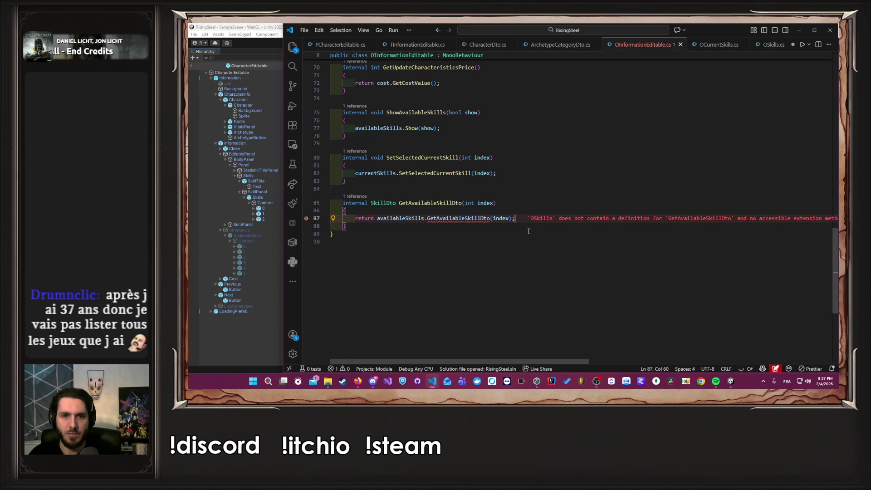
key("F12")
key("Tab")
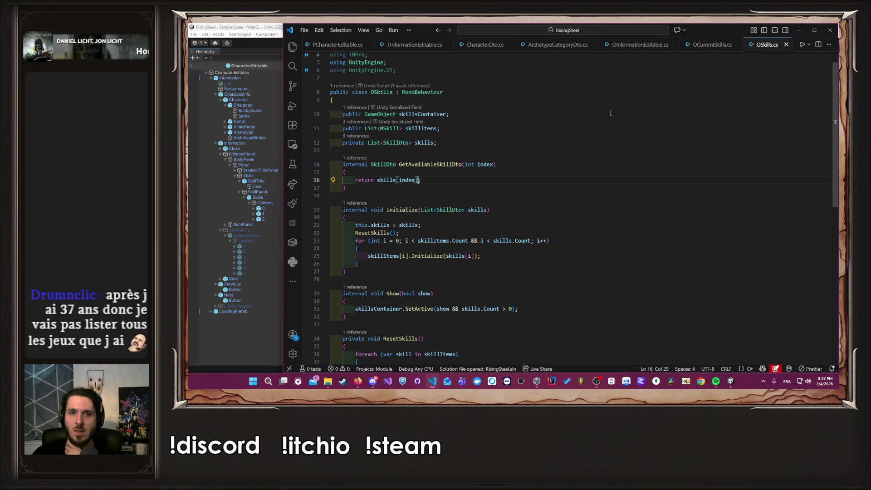
- Review OCurrentSkills.cs, OInformationEditable.cs and OSkills.cs, then return to PCharacterEditable.cs line 140
left_click(711, 44)
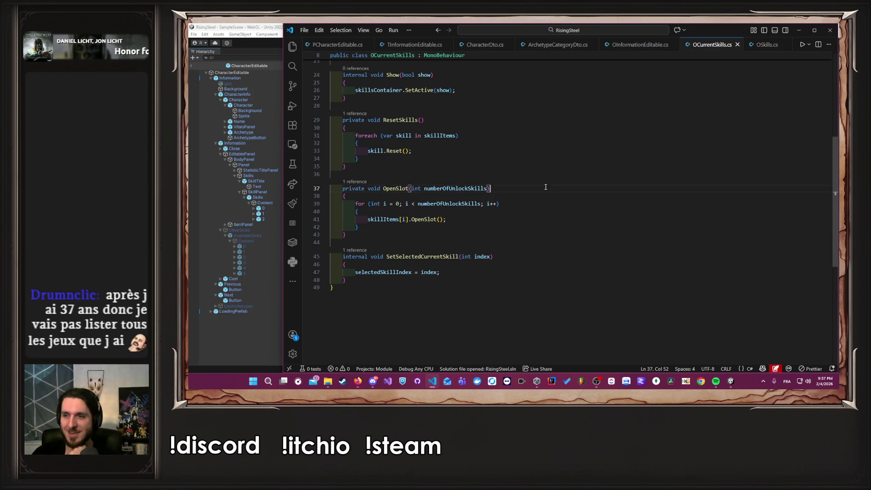
left_click(517, 242)
left_click(627, 46)
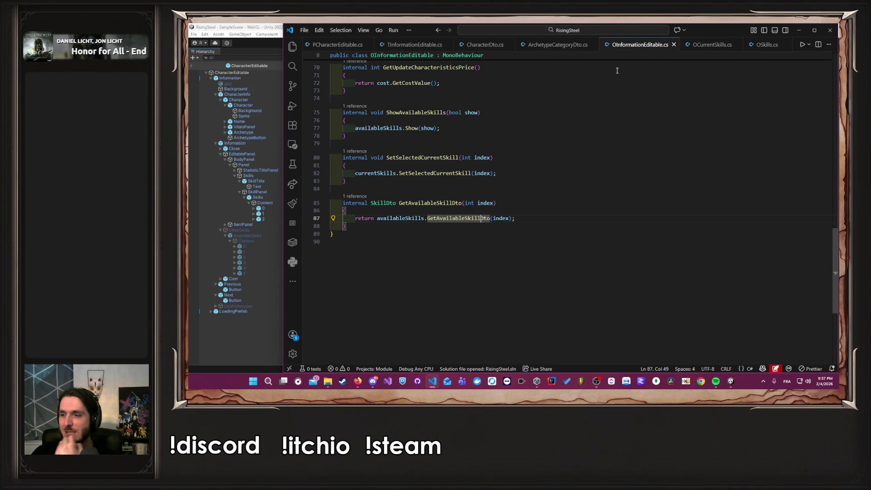
left_click(716, 45)
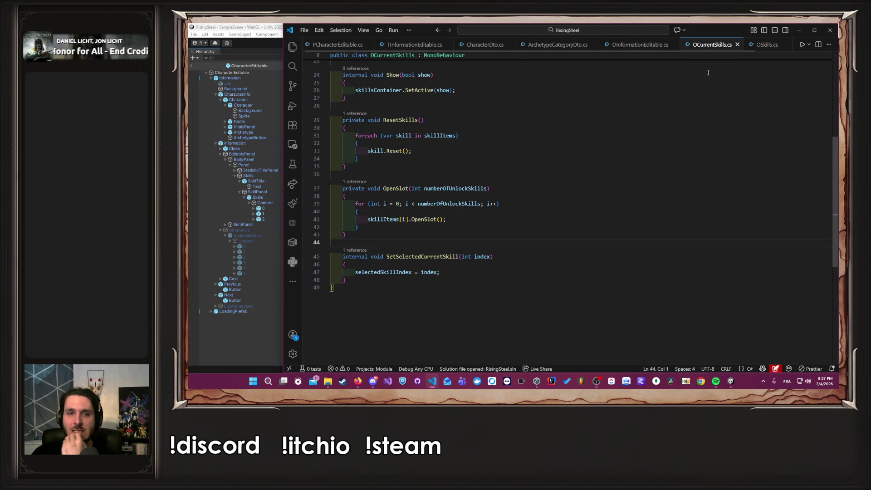
left_click(345, 196)
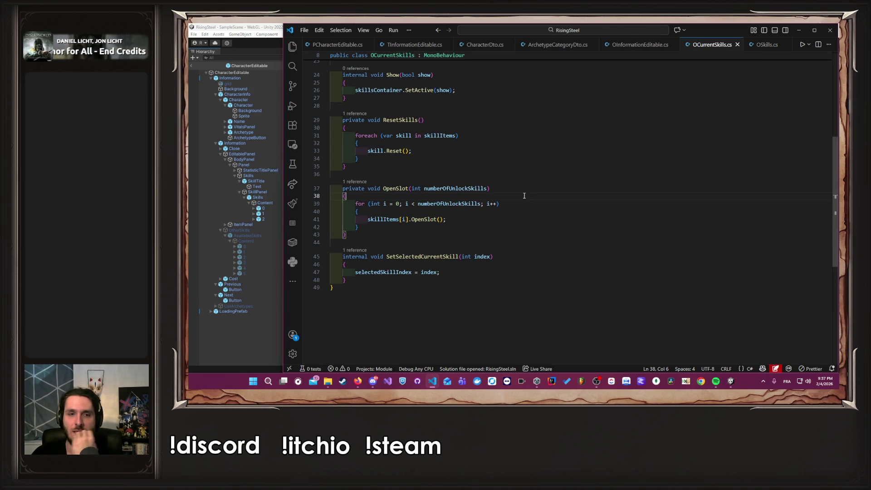
left_click(764, 48)
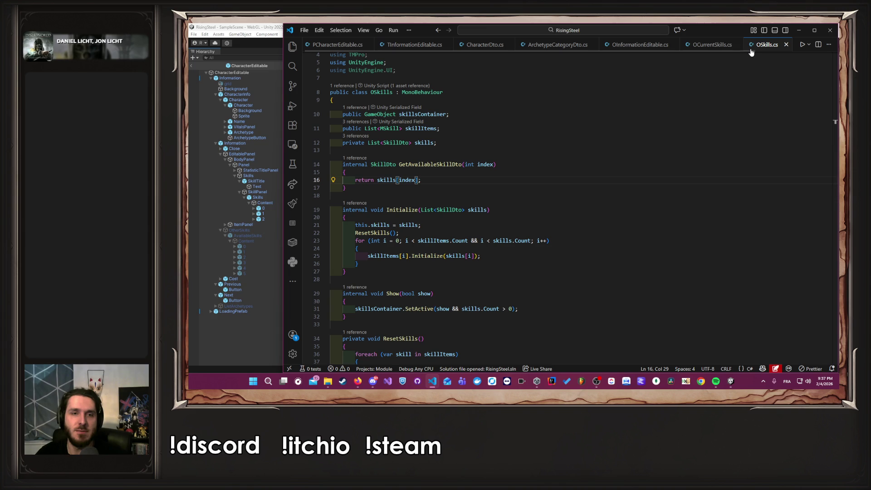
left_click(361, 48)
left_click(576, 196)
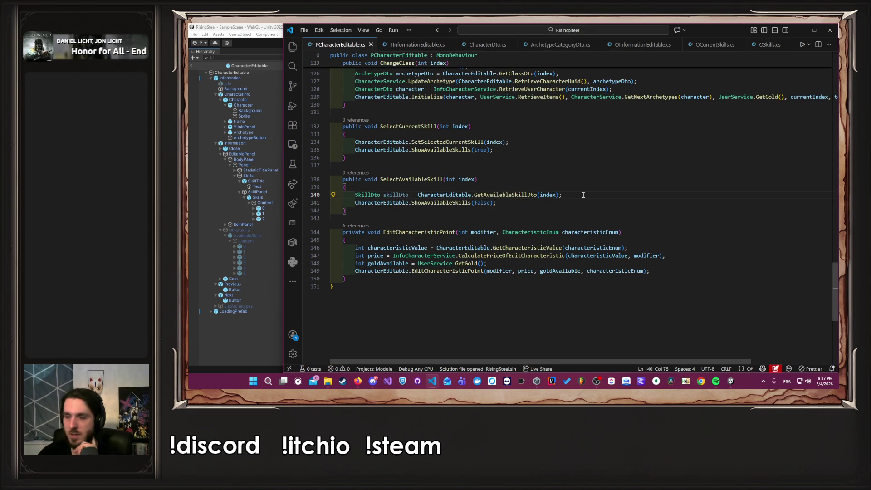
mouse_move(383, 182)
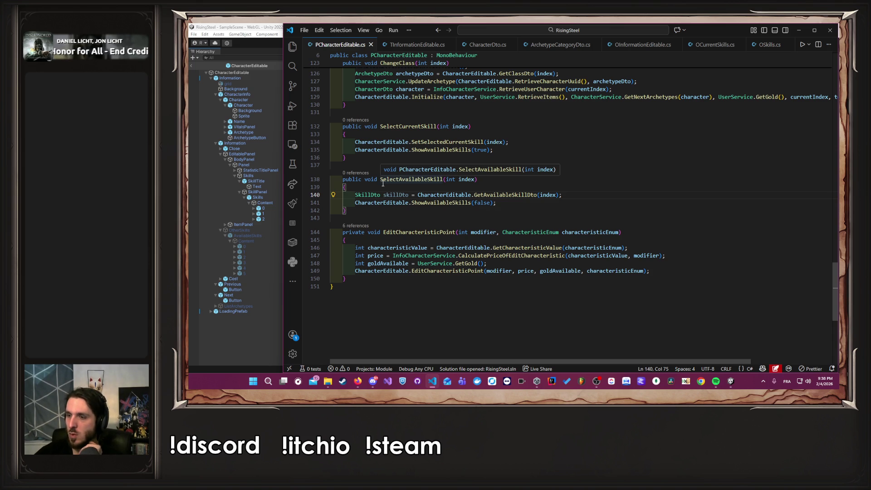
mouse_move(364, 386)
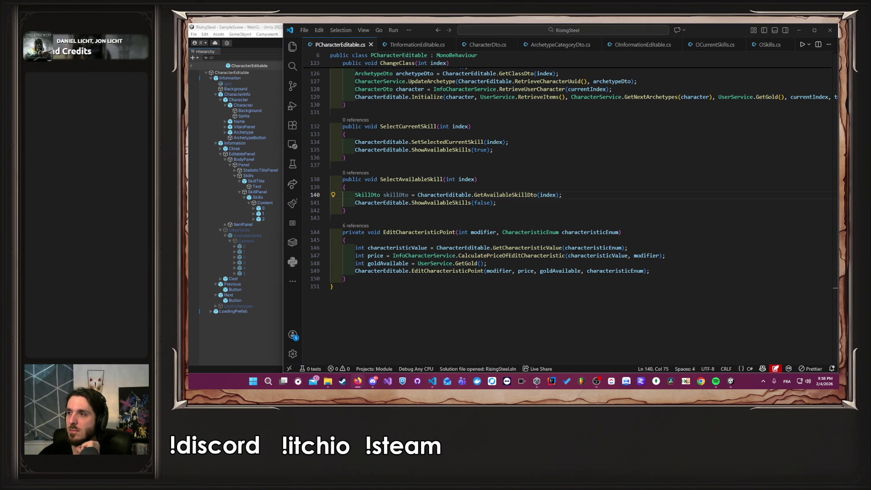
key("alt+Tab")
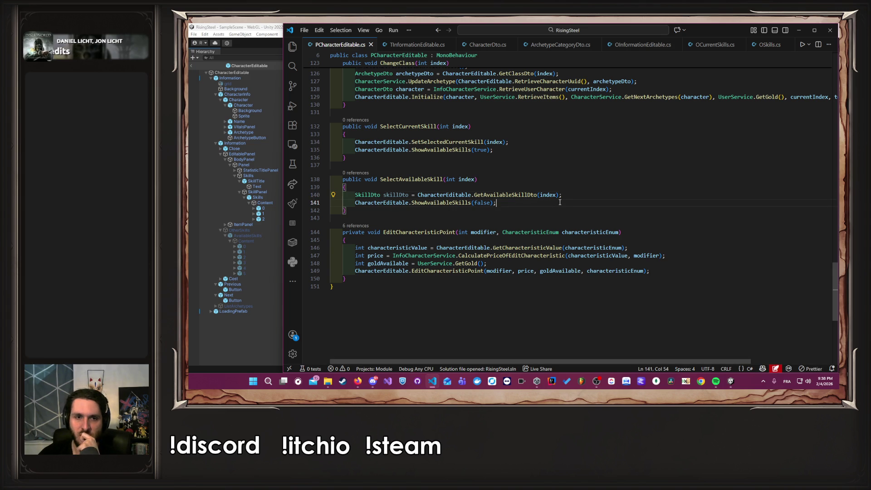
double_click(385, 195)
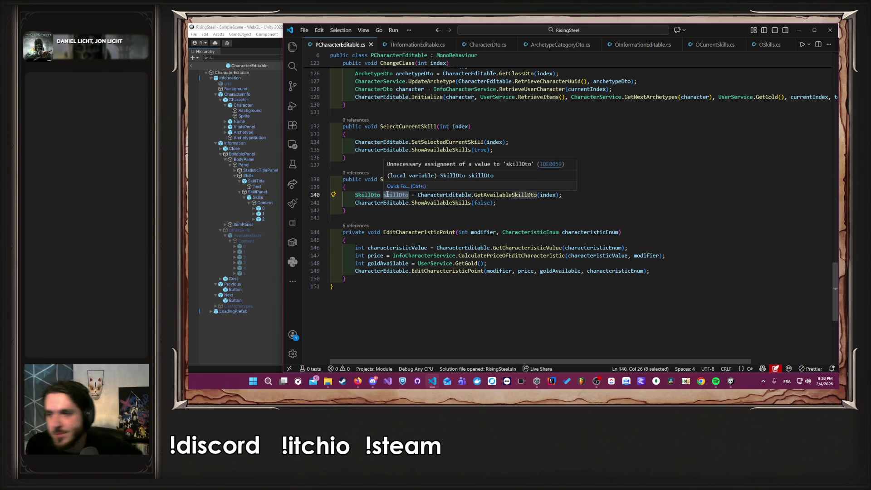